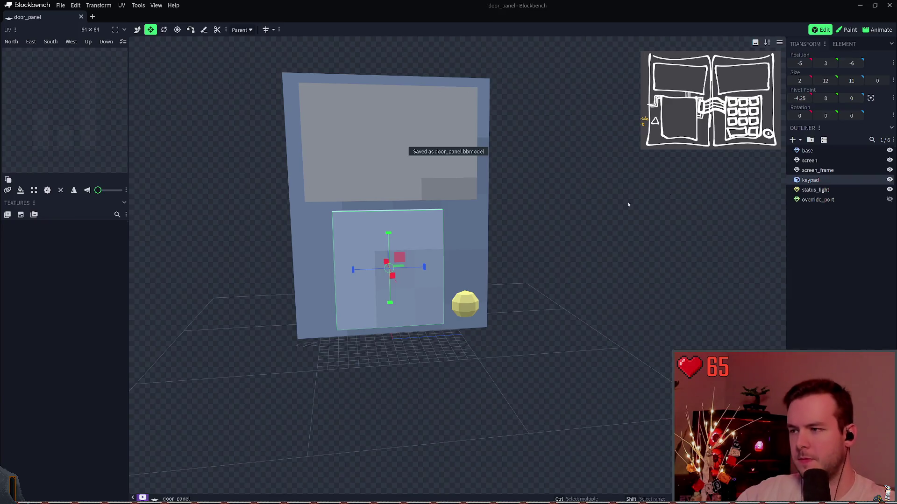
Rename keypad to keypad_frame, revert it to keypad, and save door_panel
double_click(823, 181)
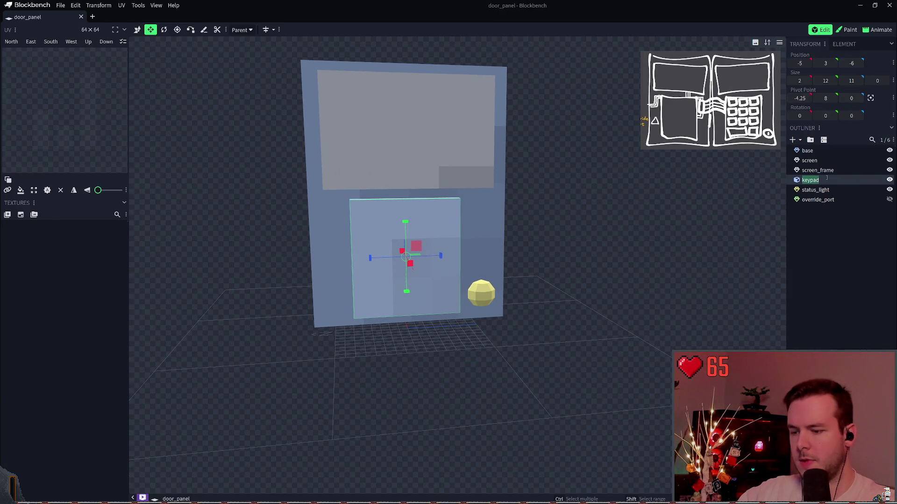
text(_frame)
key(Return)
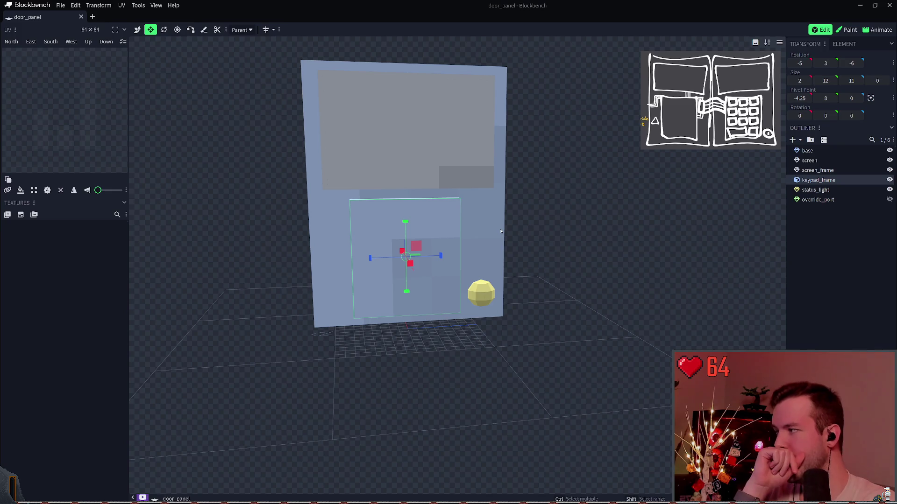
click(817, 170)
double_click(840, 180)
key(BackSpace)
key(BackSpace)
key(BackSpace)
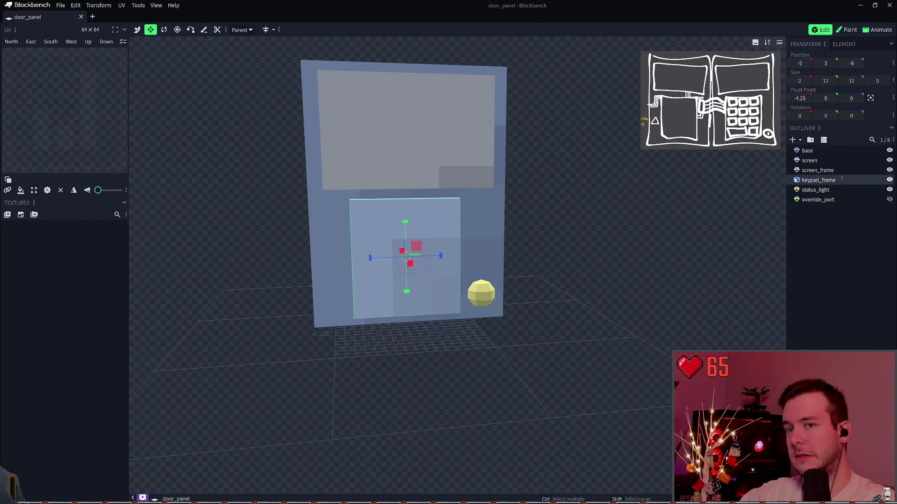
key(BackSpace)
key(BackSpace)
key(BackSpace)
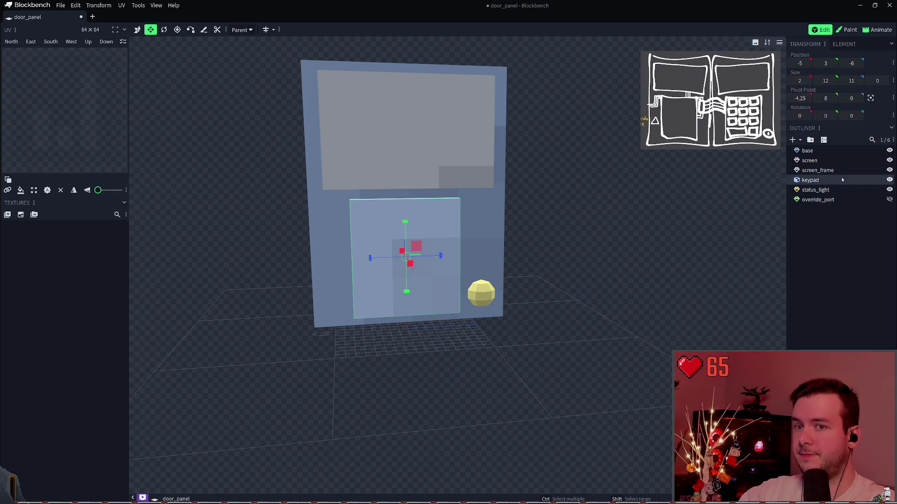
key(Return)
key(ctrl+s)
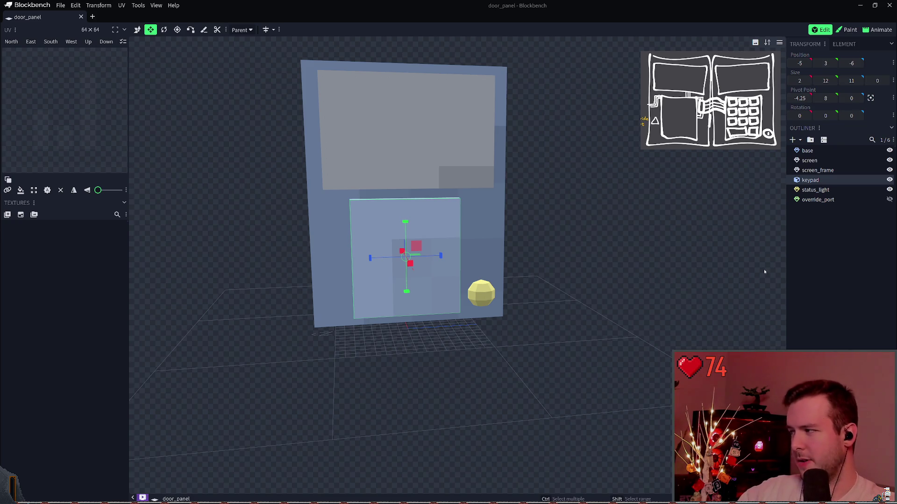
Select all six elements and create a 64x pixel density template texture for them
click(815, 189)
click(818, 183)
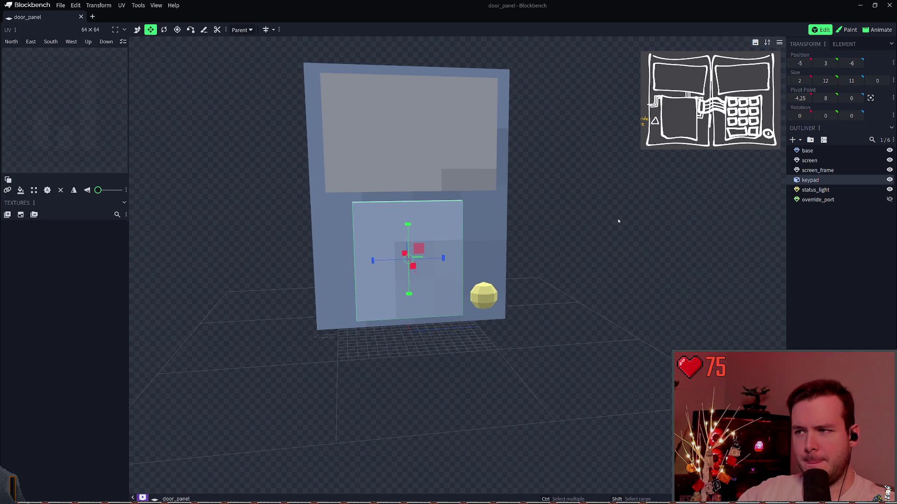
click(436, 191)
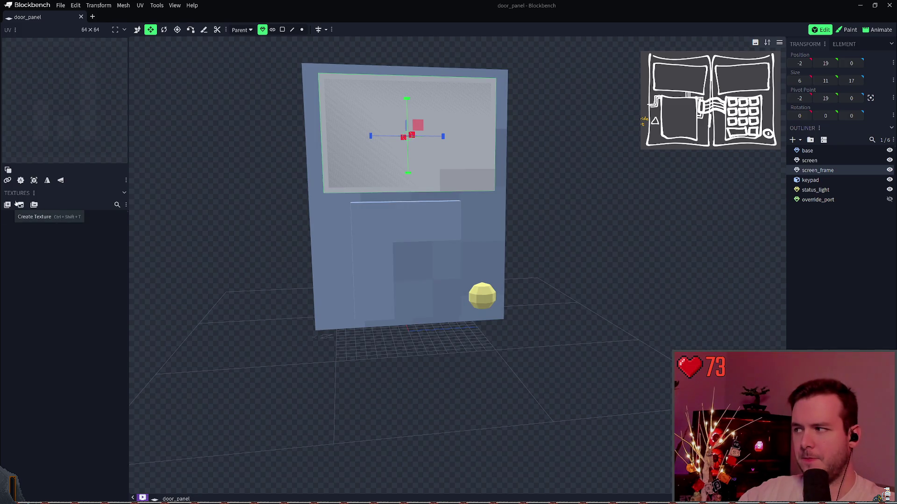
key(ctrl+a)
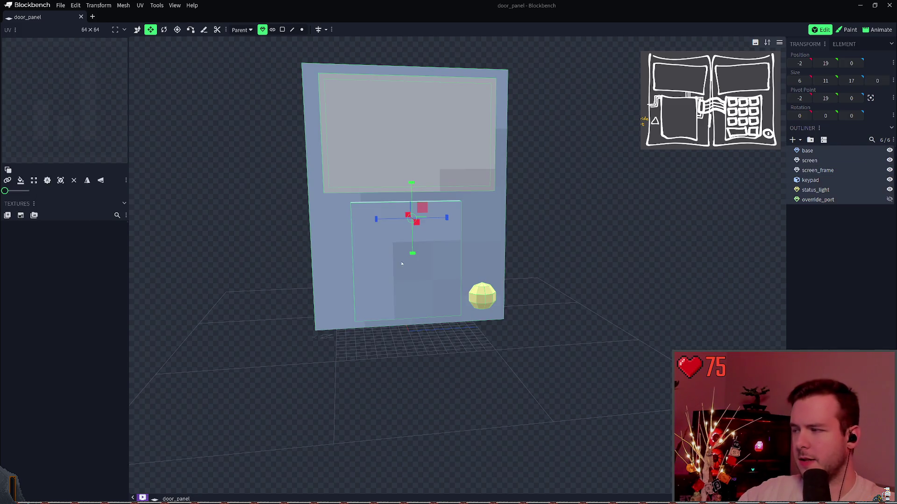
click(19, 217)
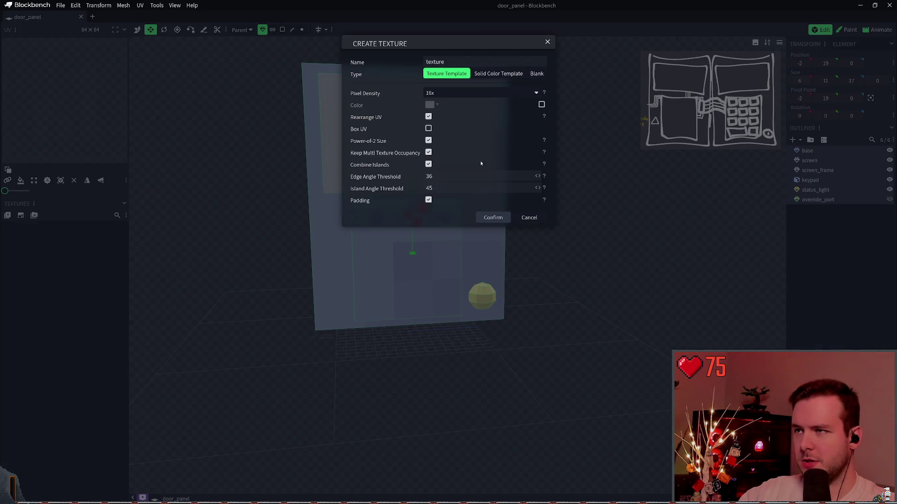
click(452, 94)
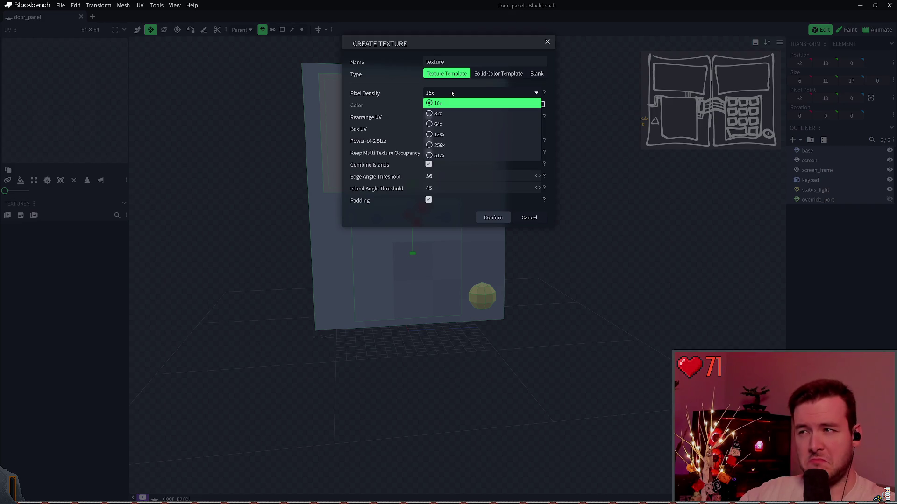
click(428, 95)
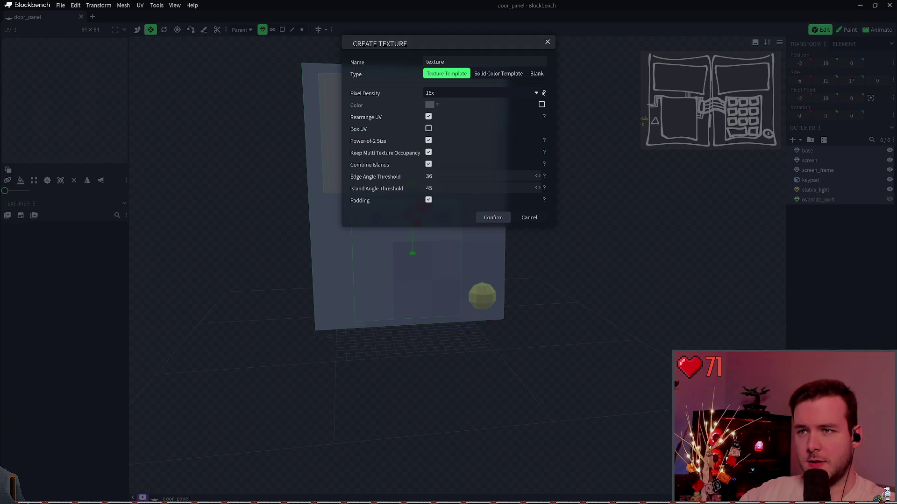
click(481, 92)
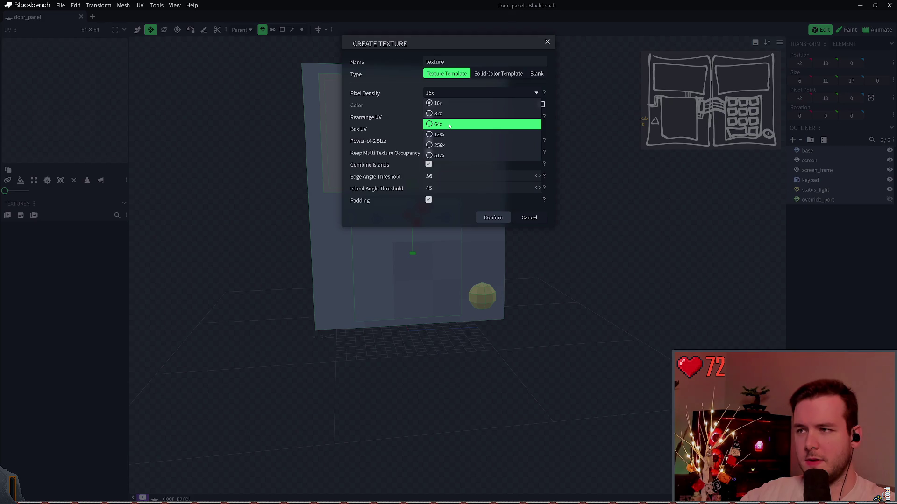
click(449, 125)
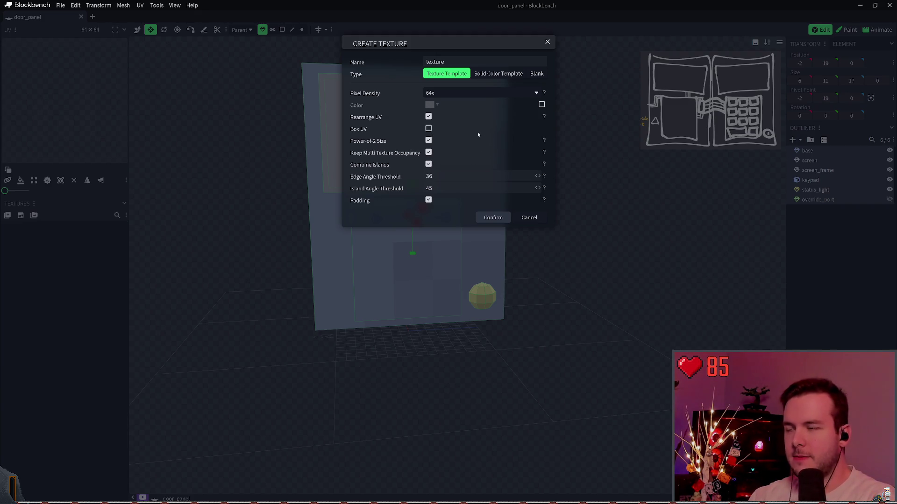
click(507, 220)
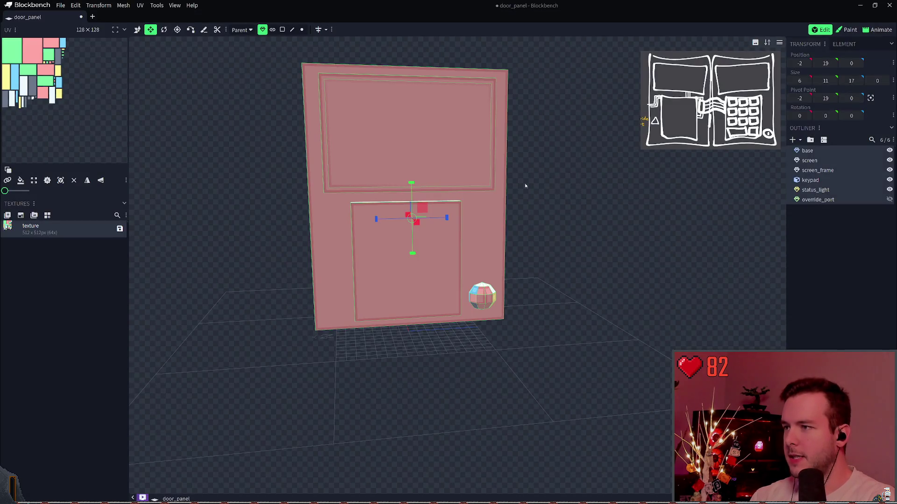
Recentre the door, save with Ctrl+S, and run File > Save Project
drag(566, 186, 591, 198)
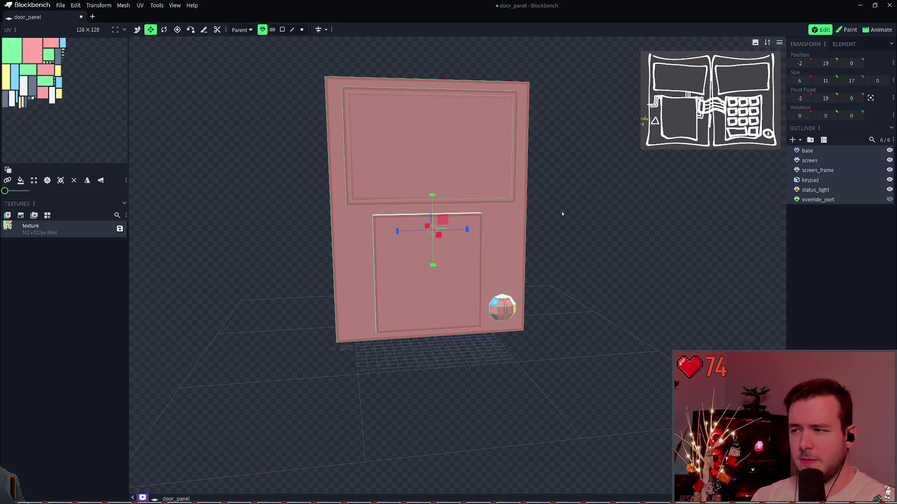
drag(562, 214, 567, 216)
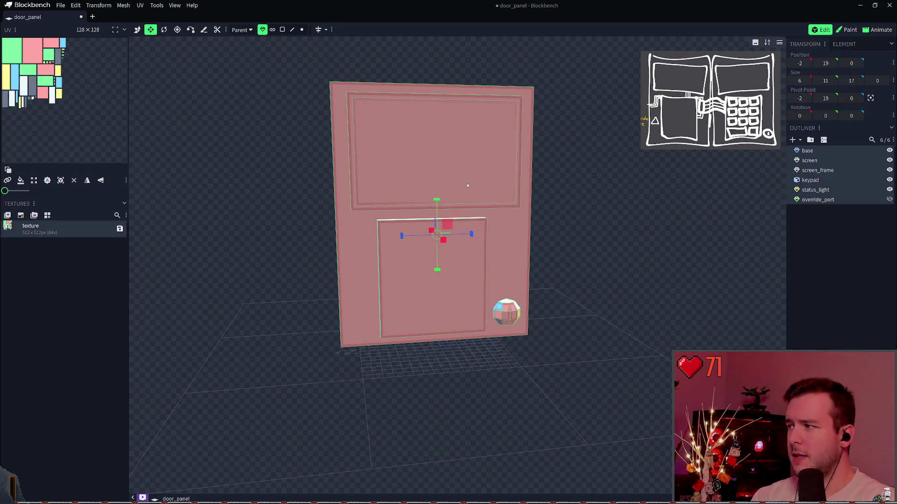
key(ctrl+s)
click(808, 236)
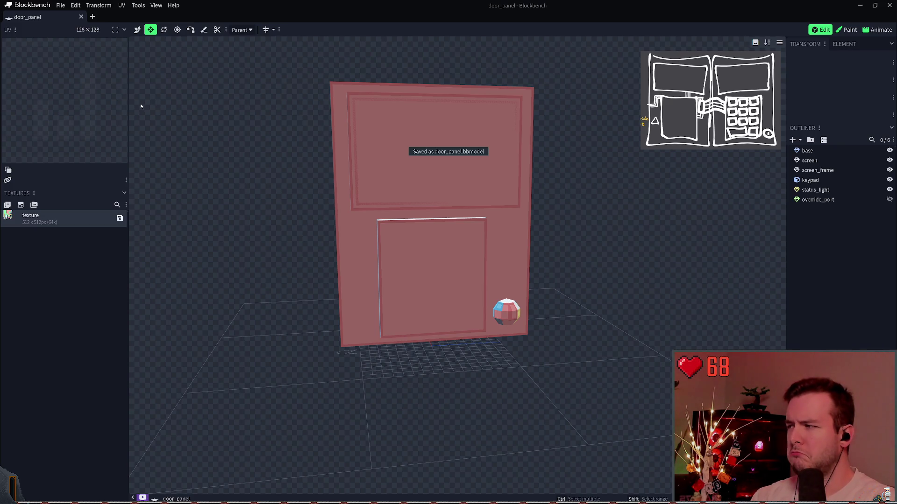
click(61, 6)
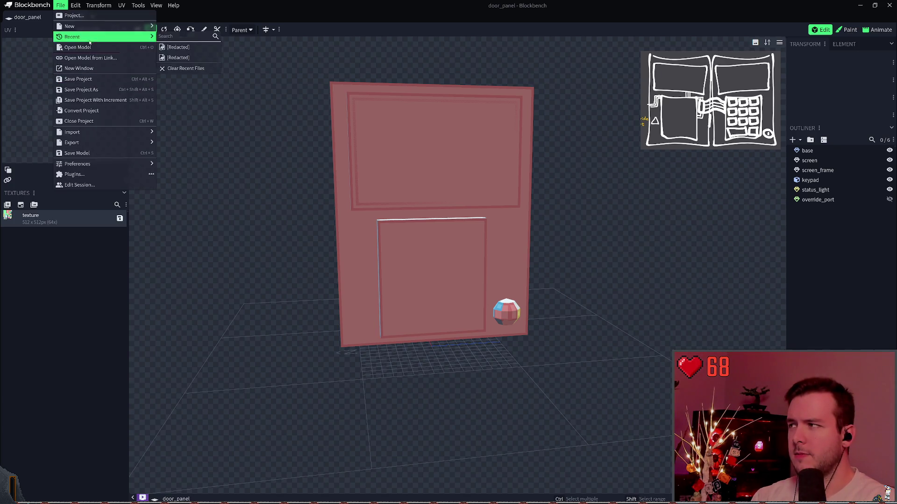
click(85, 79)
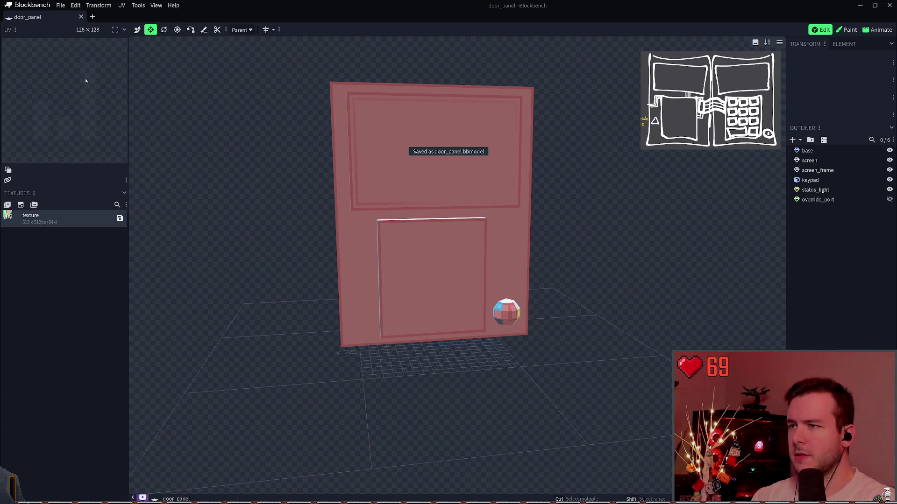
Save door_panel again with override_port selected, then clear the selection
click(60, 5)
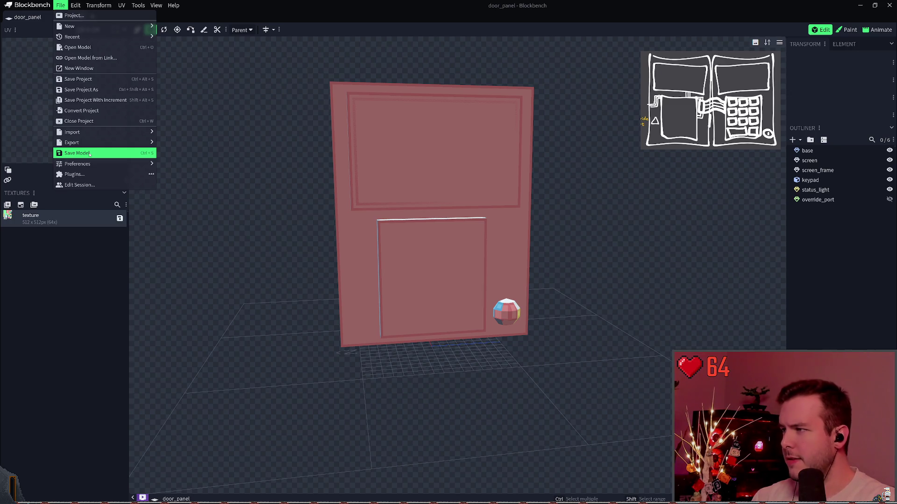
click(89, 153)
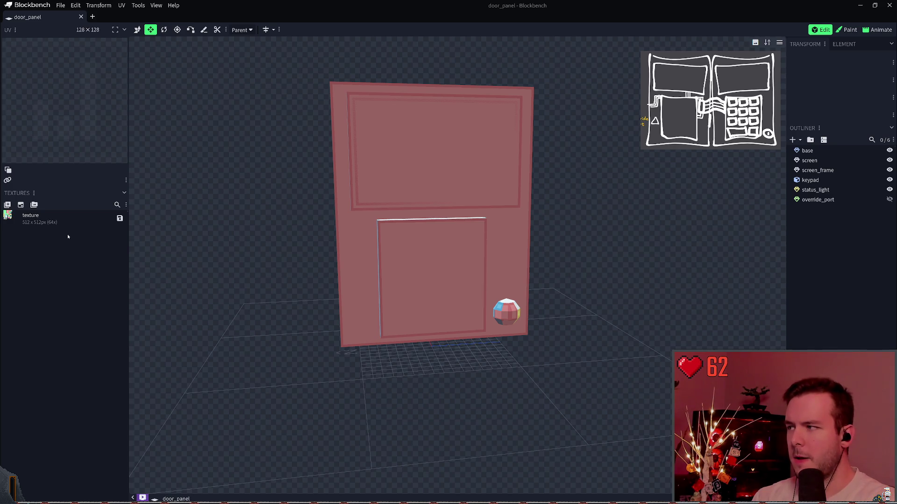
key(ctrl+s)
click(819, 200)
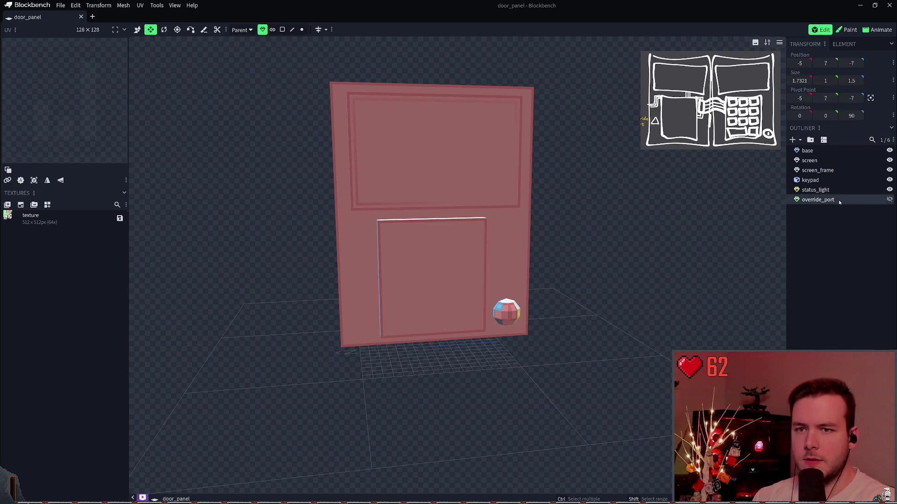
key(ctrl+s)
click(830, 226)
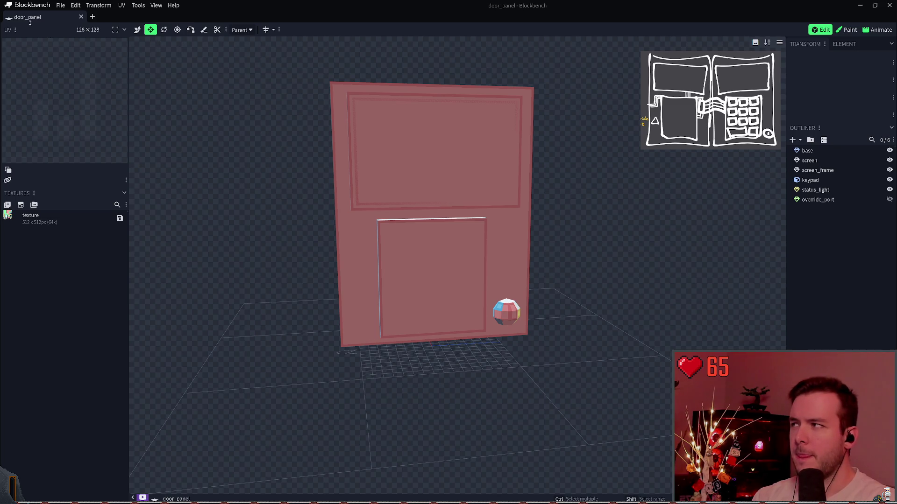
click(847, 30)
Save the texture as door_panel_64.png and dismiss the activity tracking notice
click(821, 29)
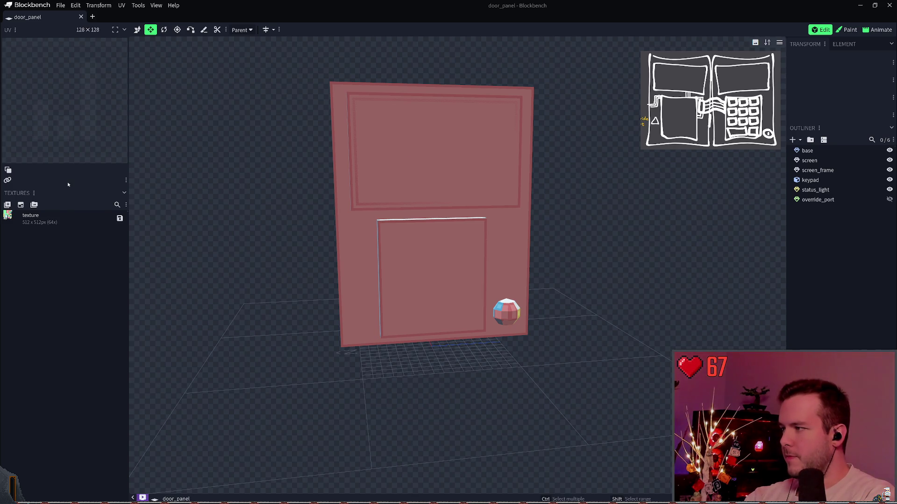
key(ctrl+s)
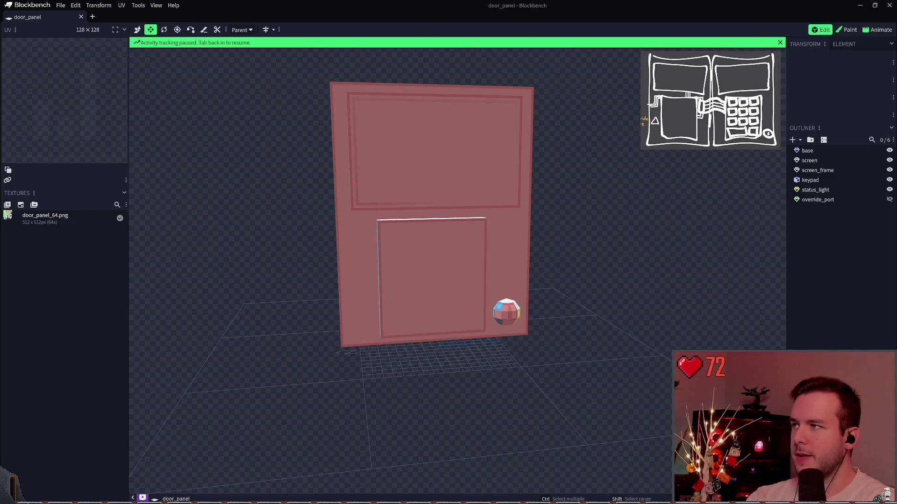
click(100, 290)
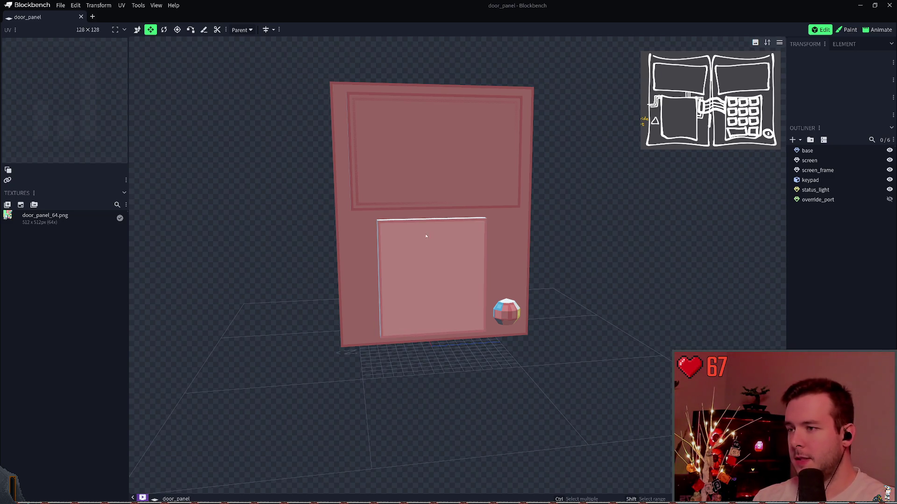
click(409, 163)
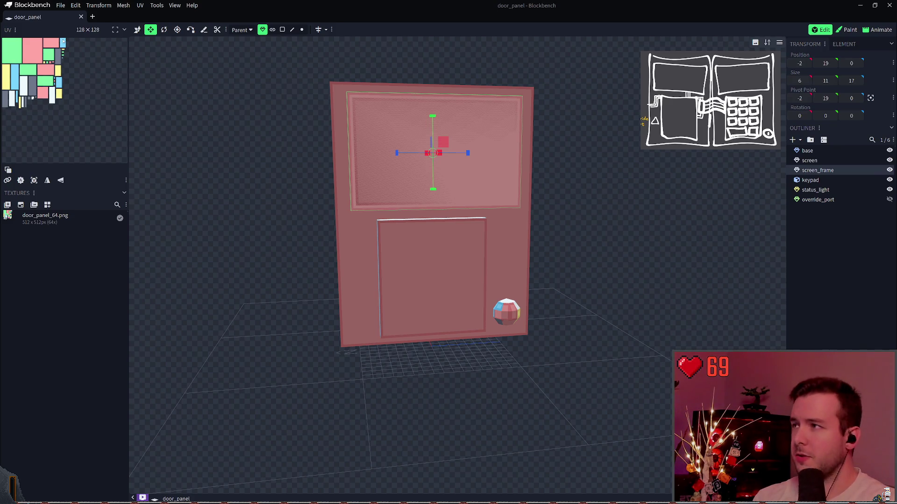
Switch to Paint mode, recentre the view, and select the Fill Bucket tool
key(Tab)
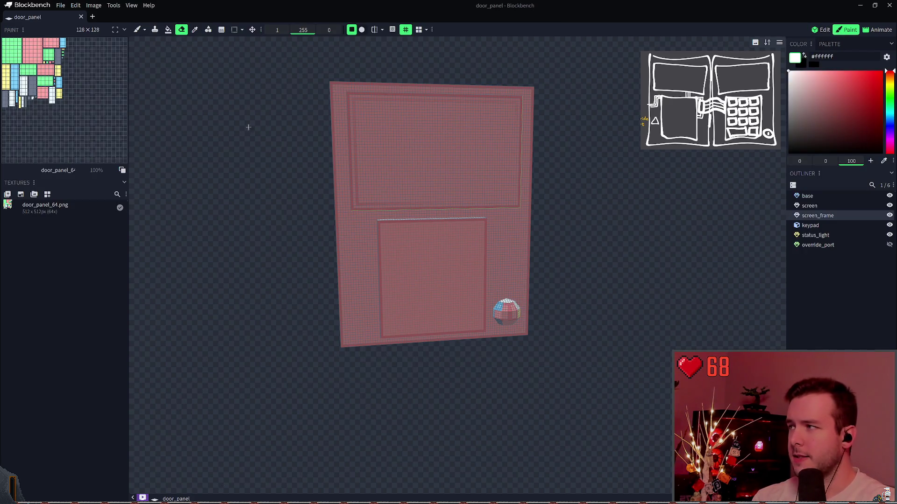
scroll(458, 136, up, 2)
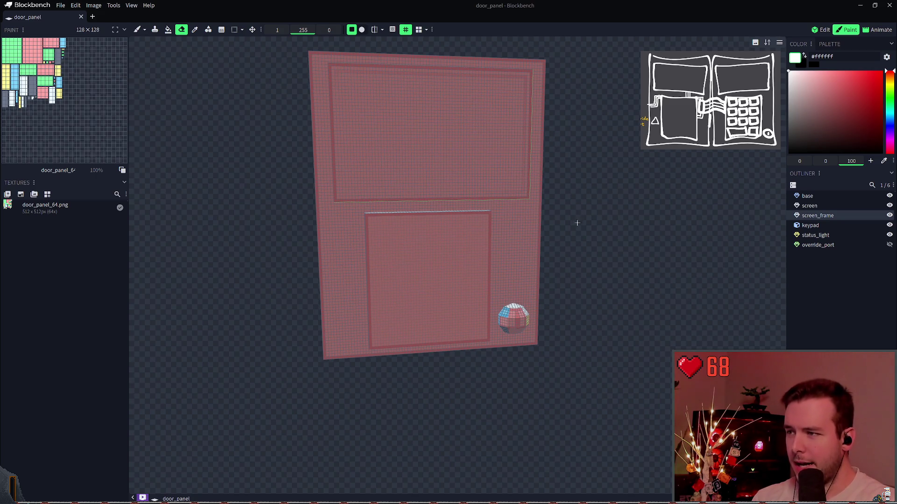
mouse_move(578, 242)
mouse_down()
mouse_move(589, 252)
mouse_move(591, 214)
mouse_move(596, 222)
mouse_move(589, 222)
mouse_up()
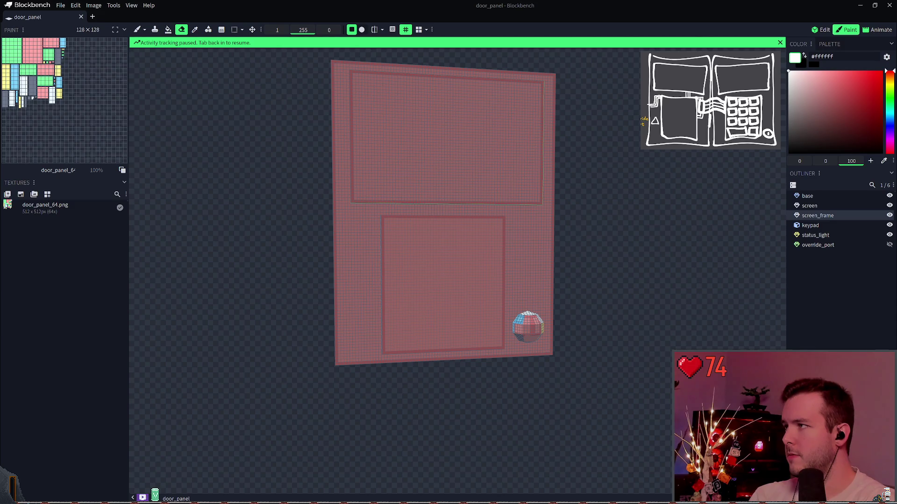
click(507, 152)
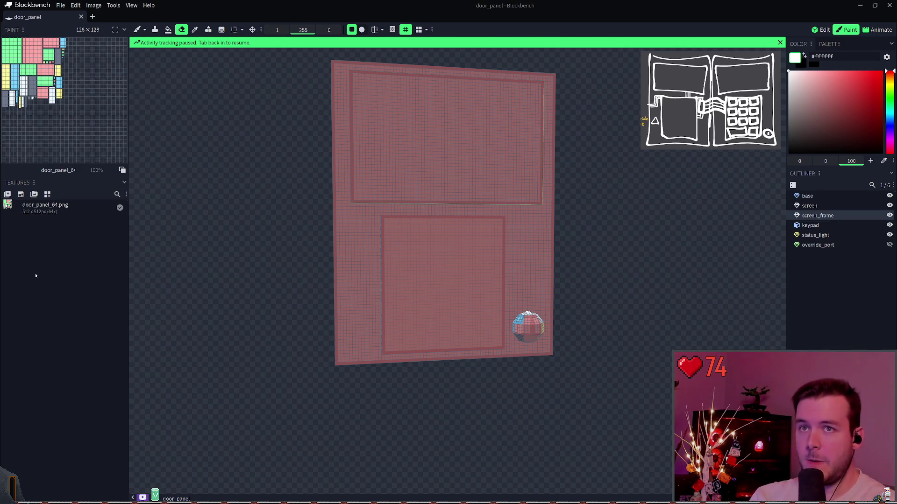
click(36, 276)
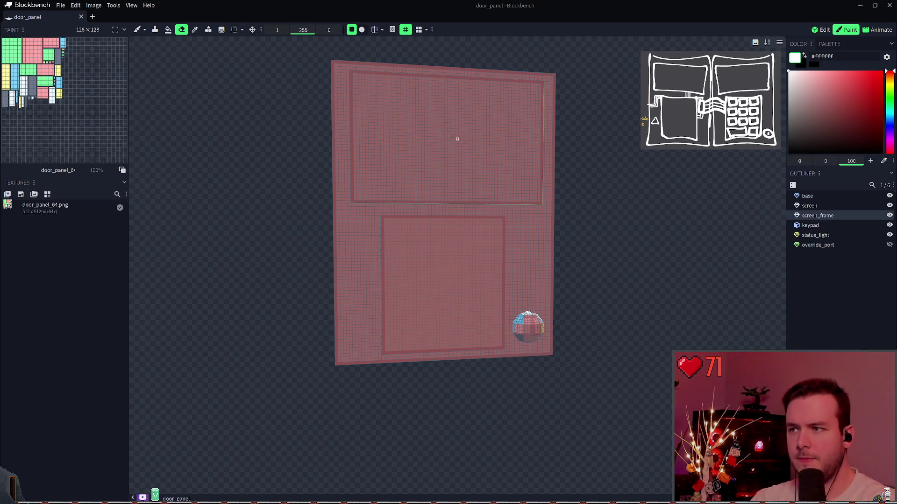
click(168, 29)
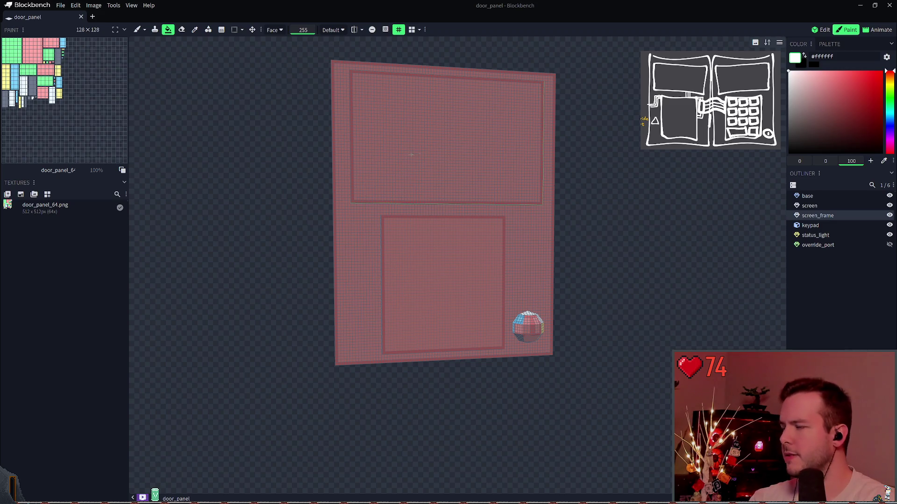
Fill the screen face white, undoing and redoing the fill, and save door_panel
click(411, 154)
key(ctrl+s)
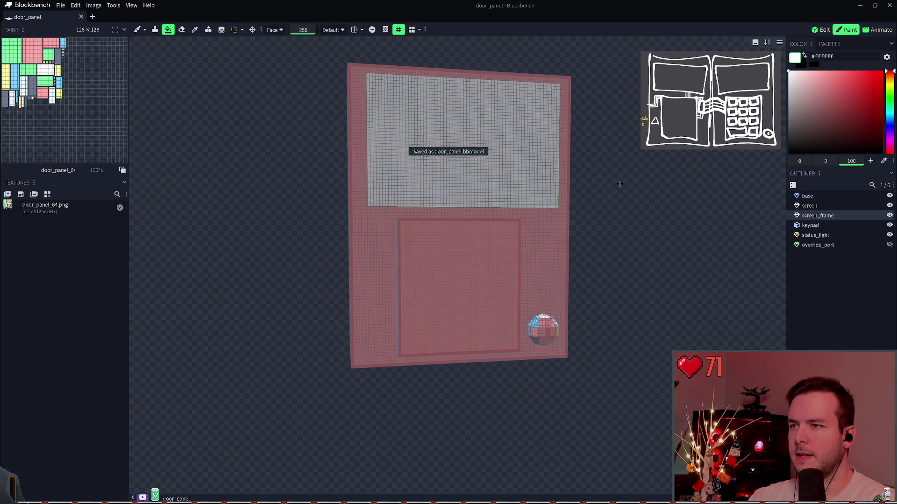
drag(619, 184, 588, 196)
key(ctrl+z)
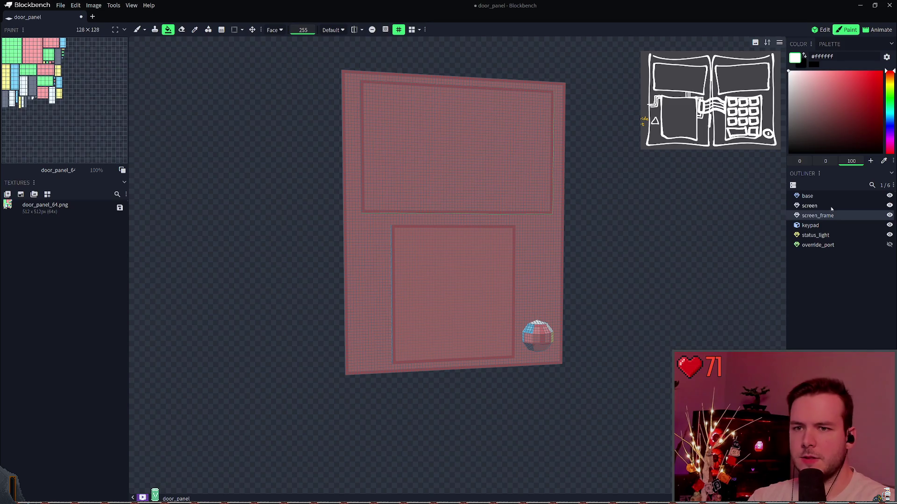
key(ctrl+y)
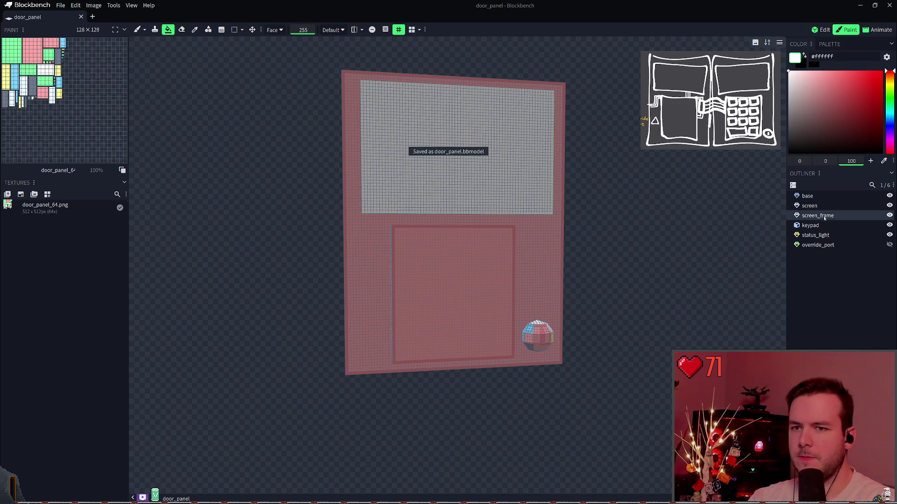
key(ctrl+z)
click(478, 146)
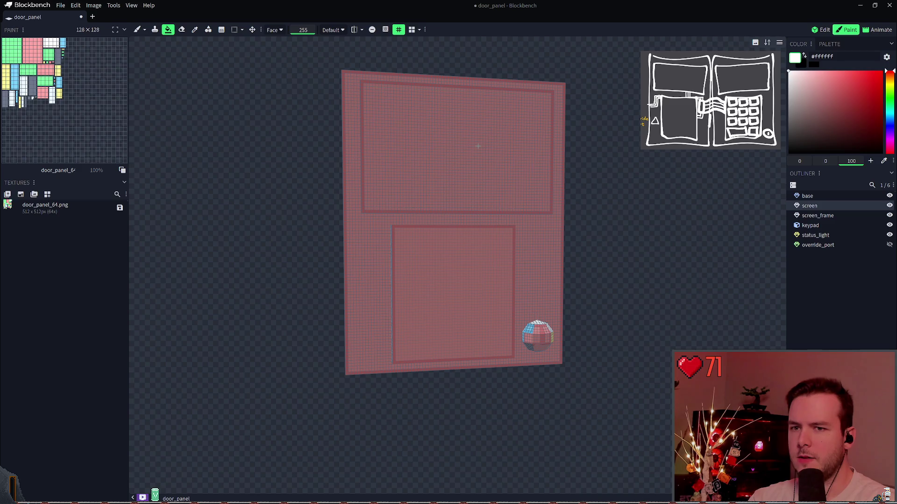
click(538, 154)
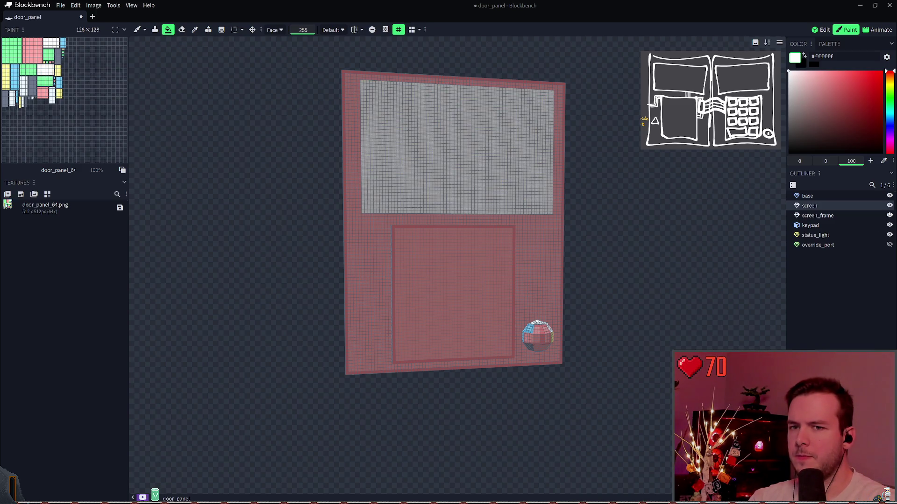
In Edit mode, toggle the screen element's visibility off and back on to check it
click(819, 216)
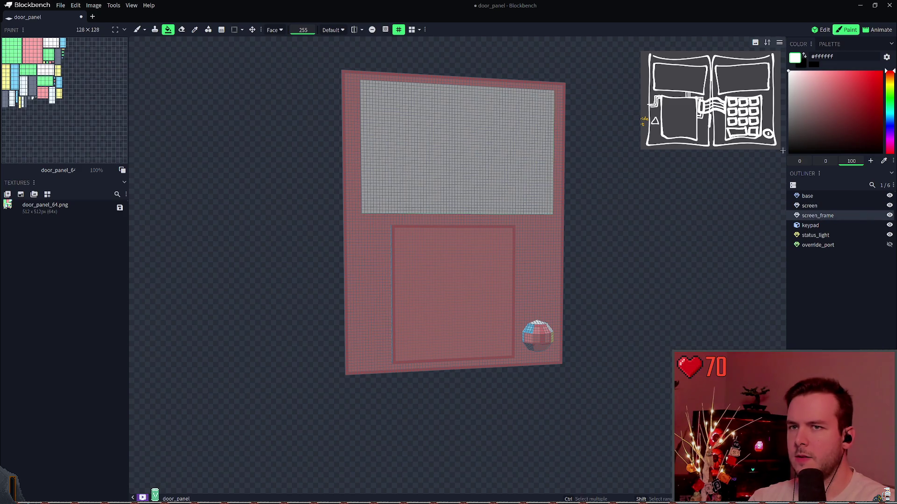
drag(574, 142, 566, 160)
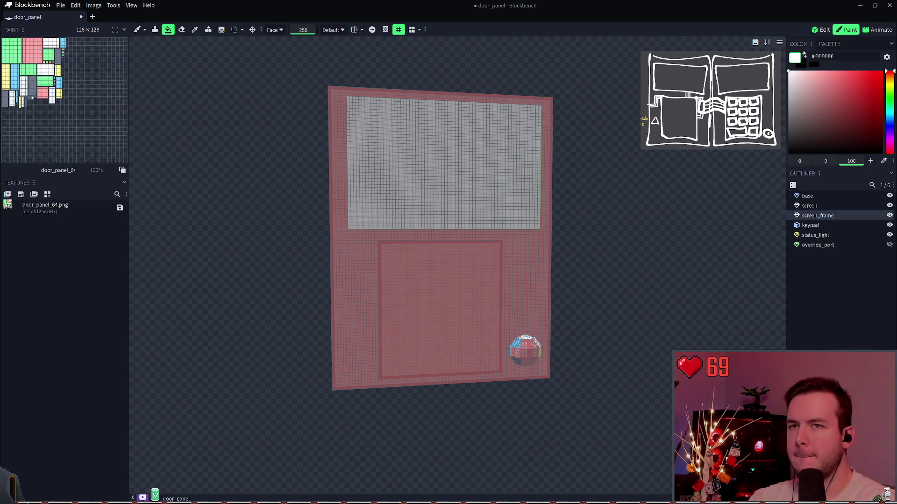
click(820, 30)
mouse_move(602, 178)
mouse_down()
mouse_move(556, 194)
mouse_move(610, 204)
mouse_move(586, 202)
mouse_up()
key(ctrl+s)
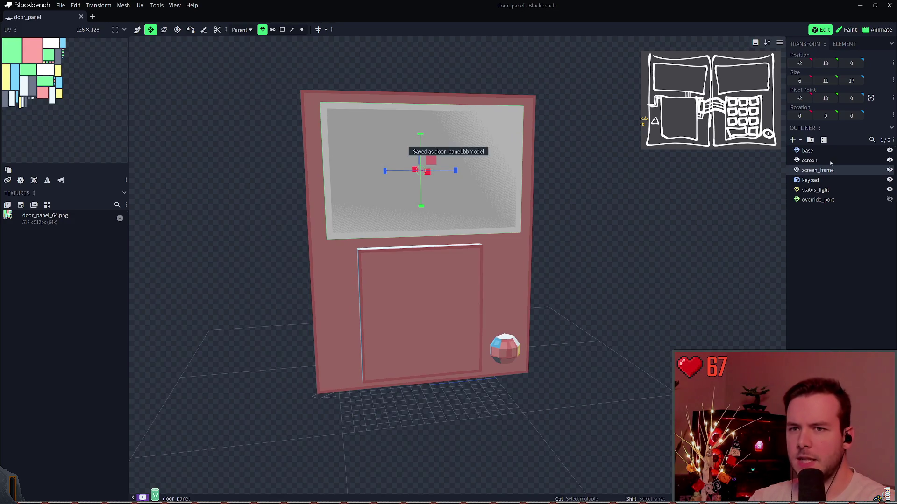
click(829, 160)
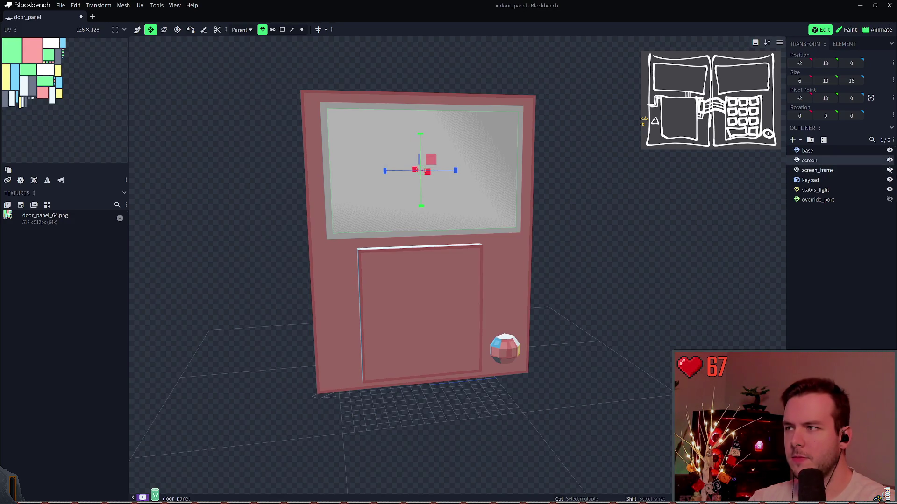
click(889, 160)
double_click(889, 160)
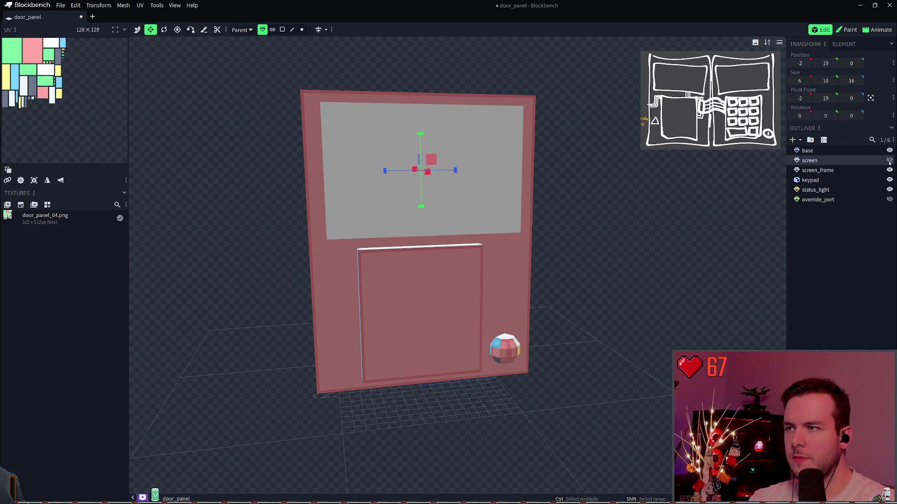
click(889, 160)
click(841, 169)
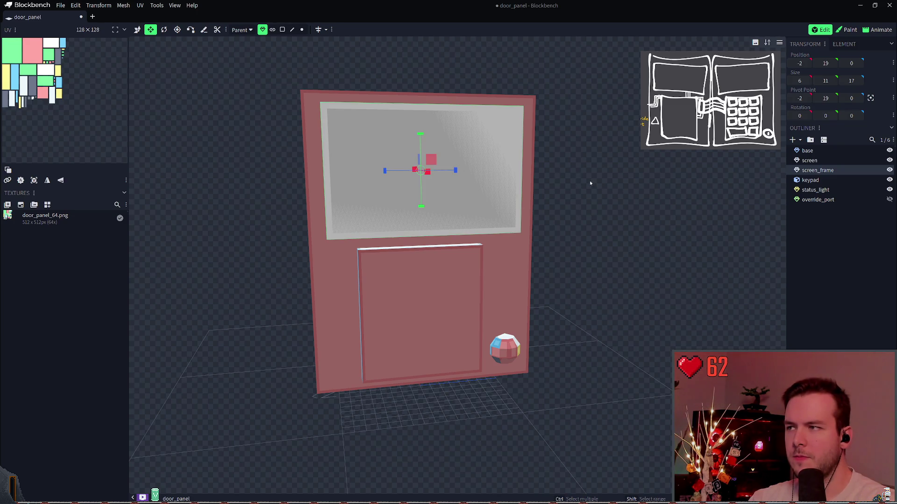
Return to Paint mode, save, and pick the neutral grey #a19191
key(Tab)
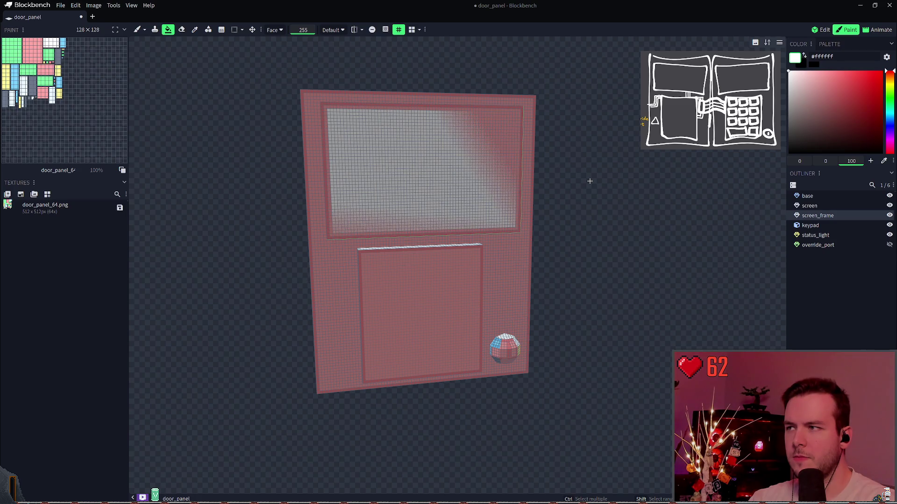
key(ctrl+s)
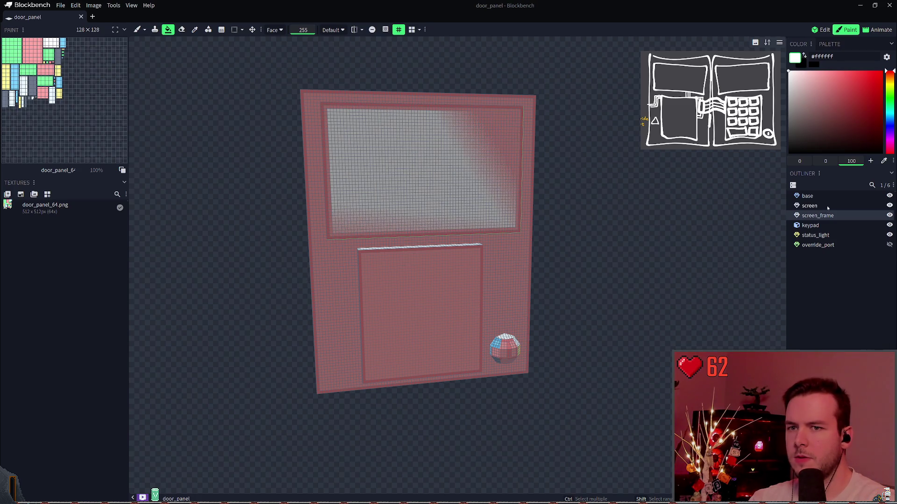
click(808, 206)
key(ctrl+s)
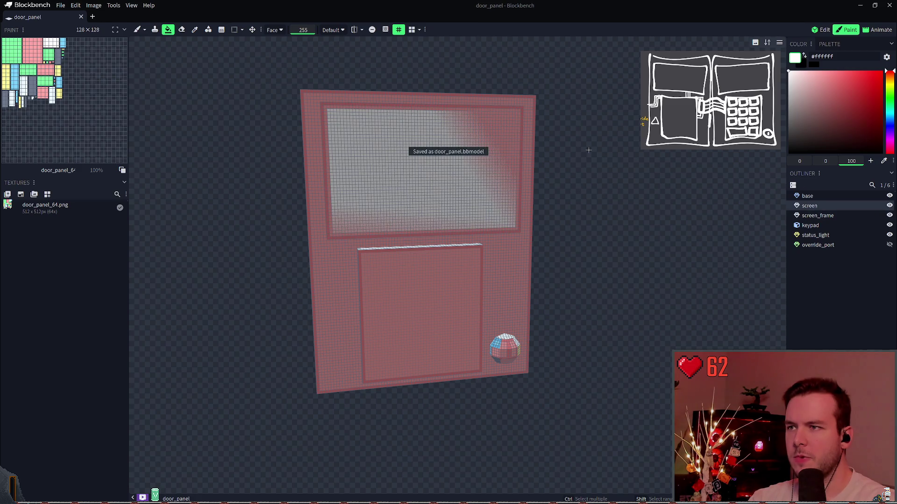
mouse_move(553, 166)
mouse_down()
mouse_move(581, 150)
mouse_move(580, 160)
mouse_up()
click(801, 109)
mouse_move(800, 109)
mouse_down()
mouse_move(788, 99)
mouse_move(797, 101)
mouse_up()
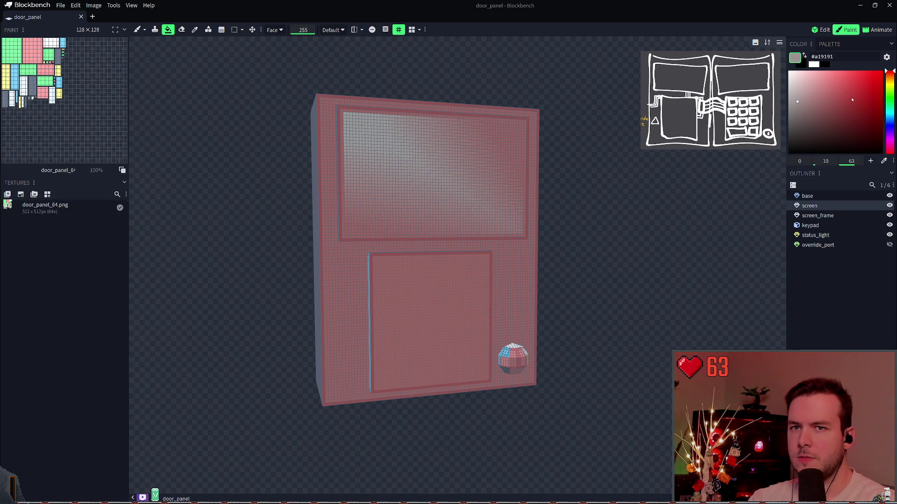
Adjust the grey and bucket-fill the screen_frame and screen faces with it
click(892, 83)
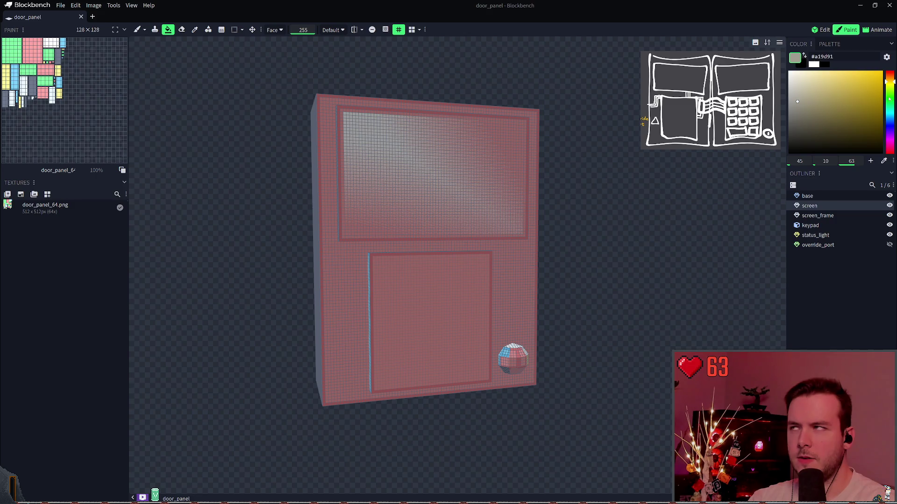
click(890, 82)
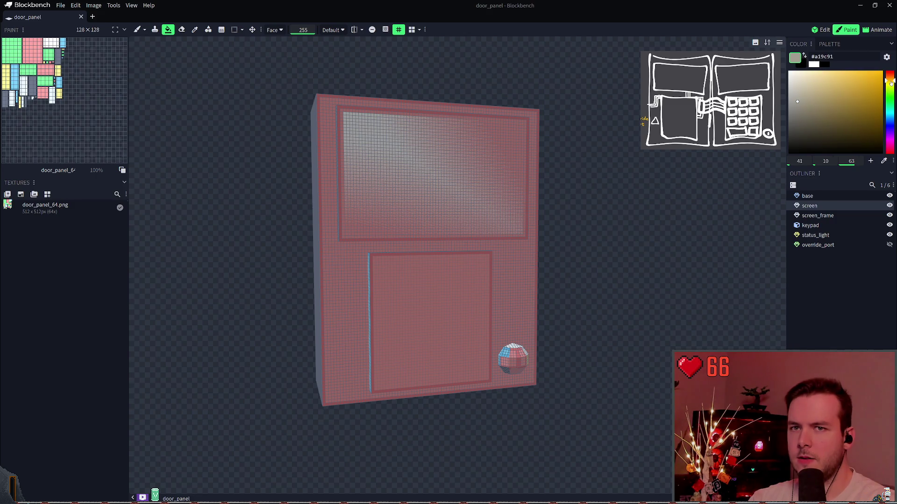
key(e)
key(f)
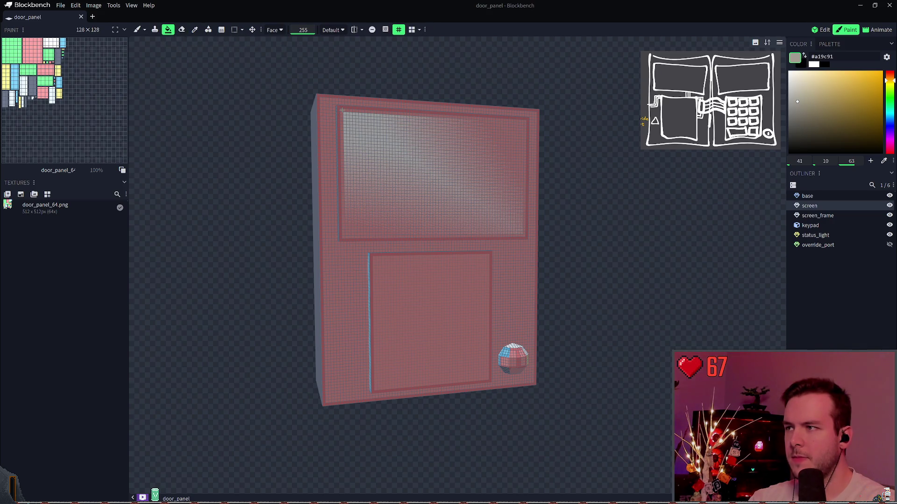
click(352, 110)
click(808, 119)
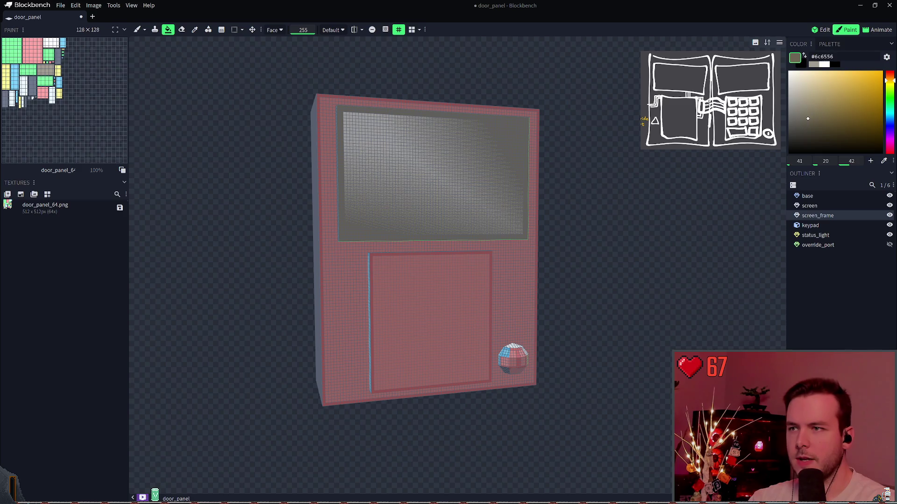
click(349, 112)
Refine the colour to dark blue-grey #4d5162, refill the screen, and save
click(795, 118)
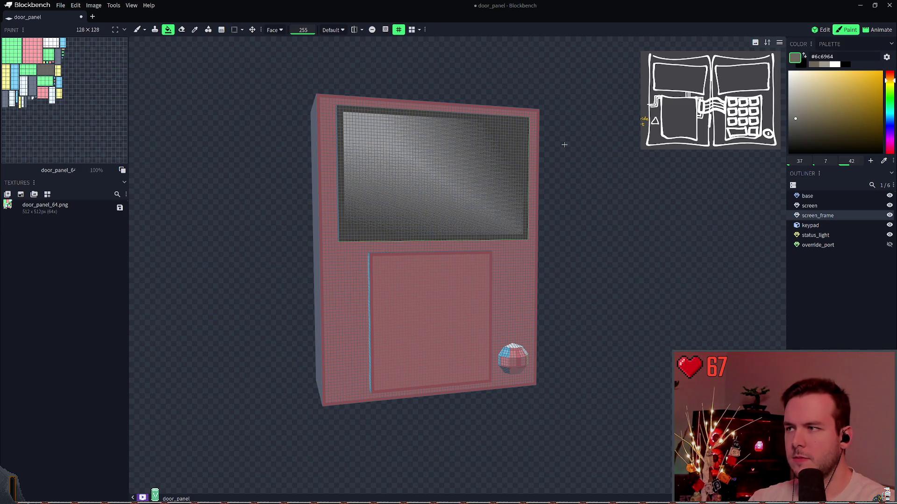
drag(889, 134, 889, 124)
click(804, 125)
click(808, 122)
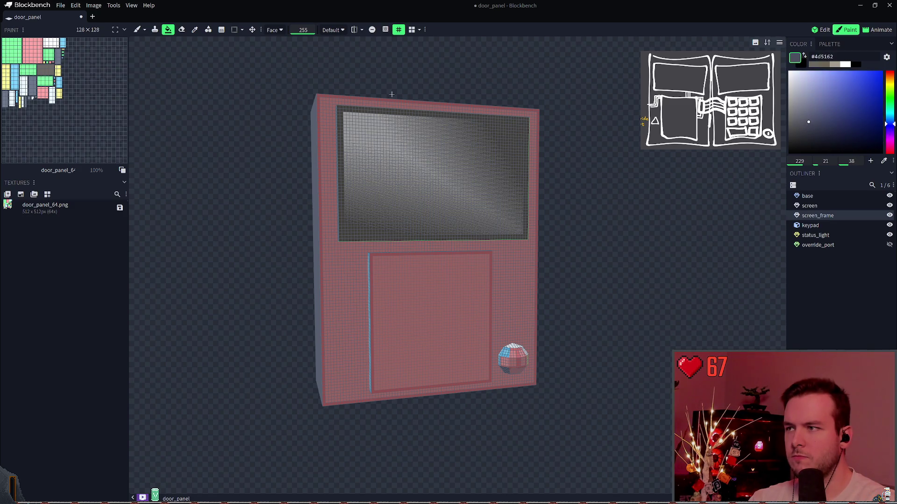
click(434, 172)
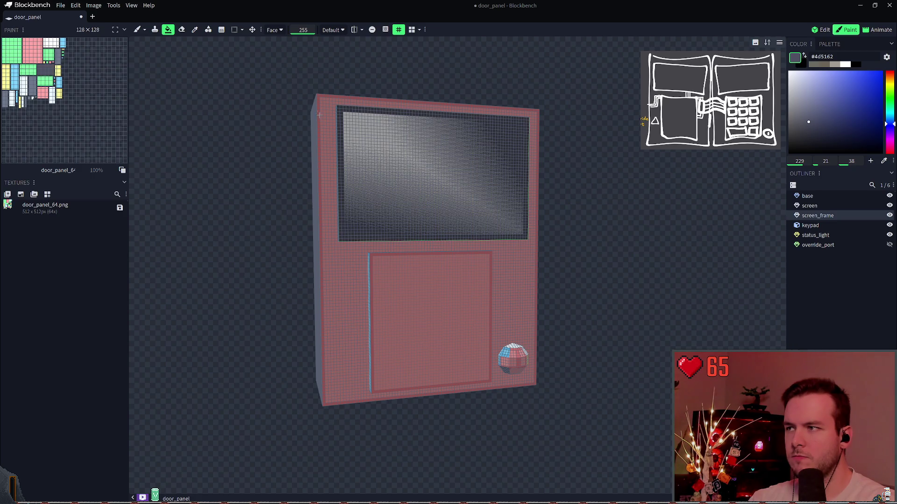
key(ctrl+s)
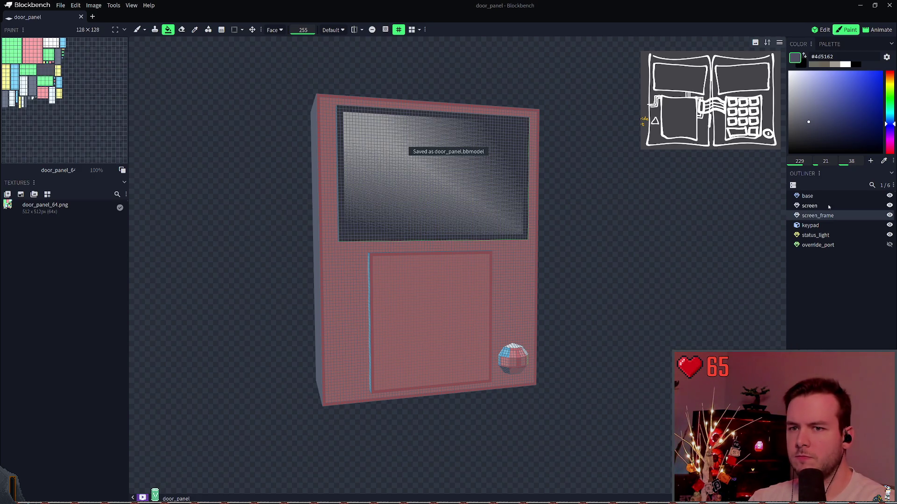
click(807, 196)
Fill the red base faces dark blue-grey, save, then fill the keypad face olive #acaa6a
click(810, 131)
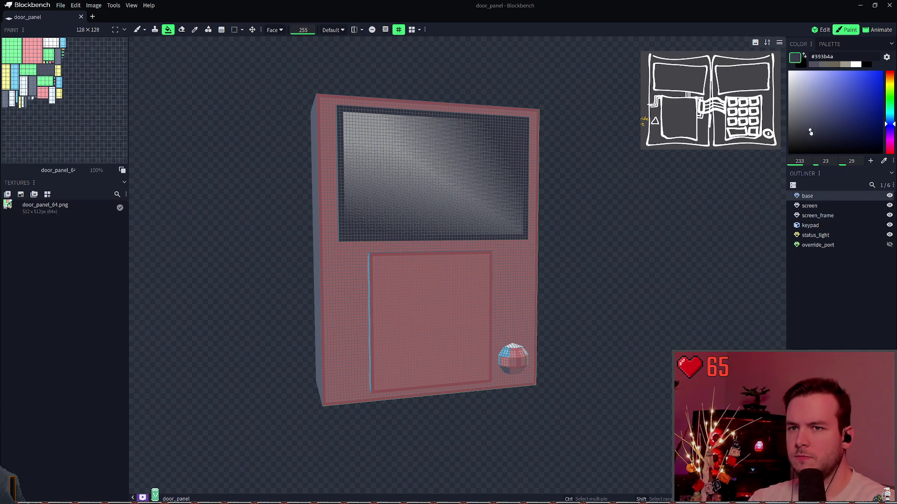
click(534, 173)
key(ctrl+s)
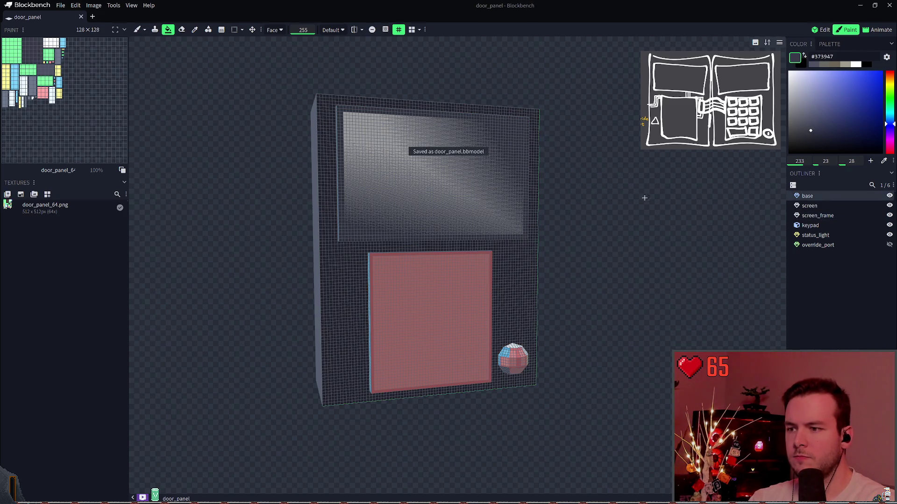
click(808, 226)
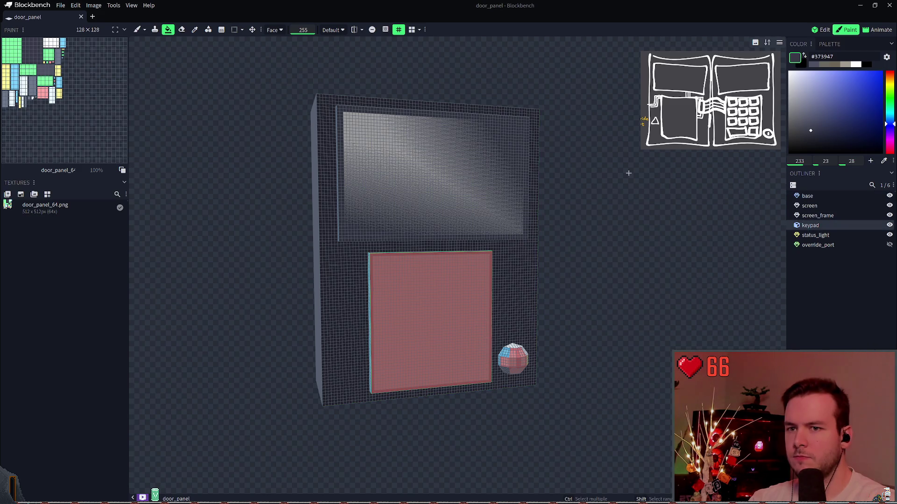
drag(889, 99, 886, 88)
drag(815, 124, 824, 97)
click(403, 252)
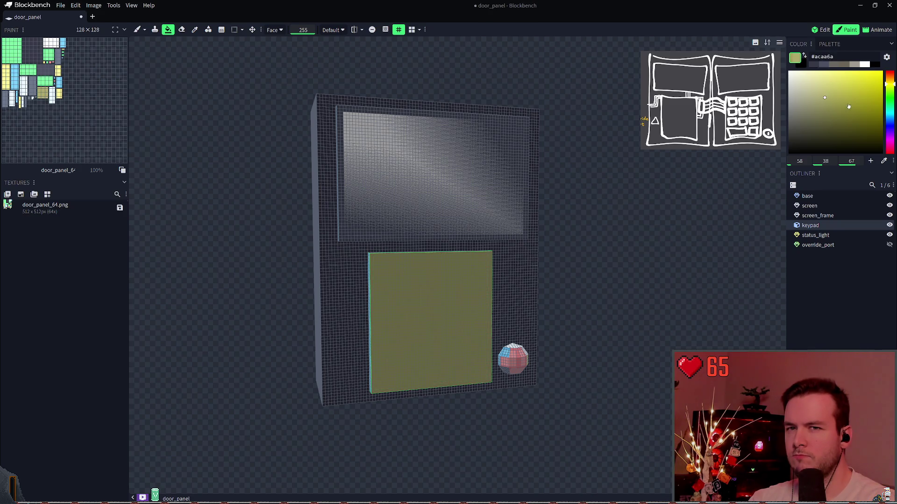
Try an orange fill on the keypad, then undo it back to olive
drag(889, 84, 889, 78)
drag(864, 117, 858, 89)
click(392, 275)
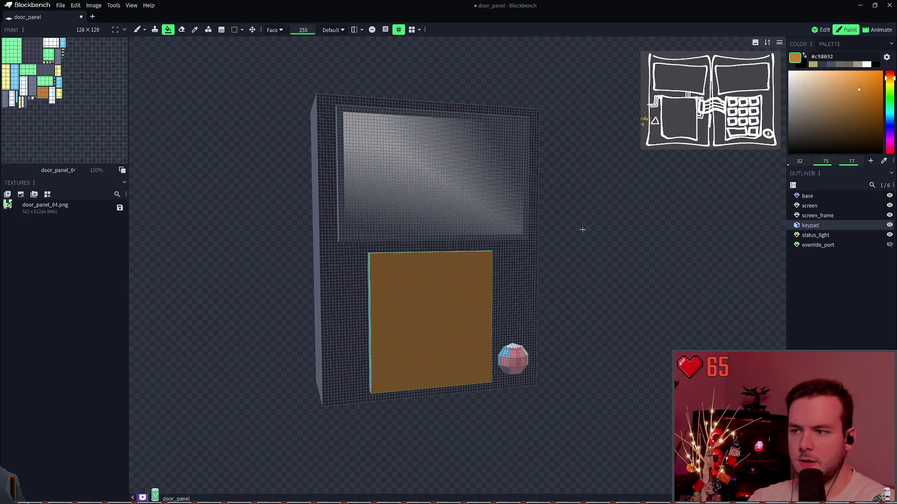
key(ctrl+z)
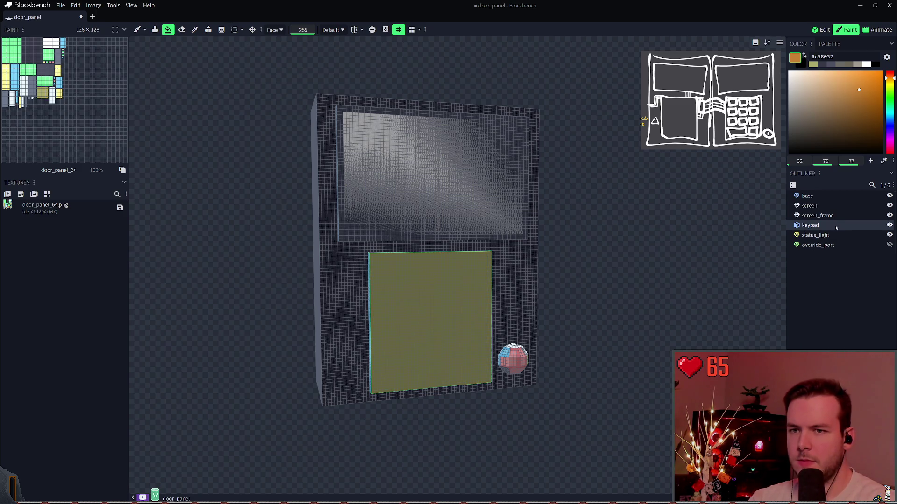
click(822, 215)
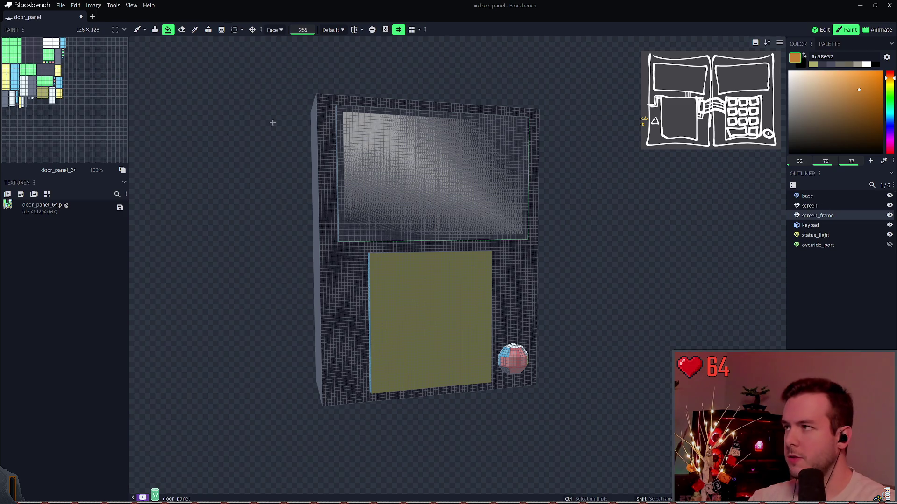
key(alt)
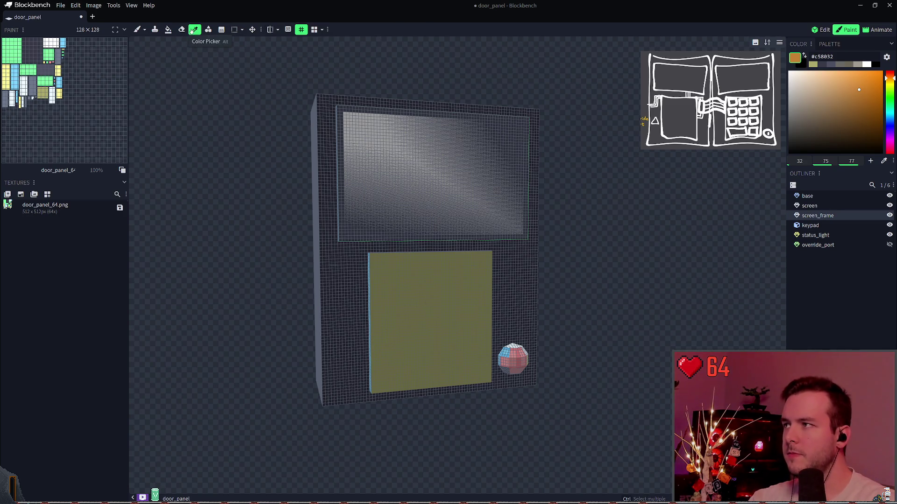
Sample the base's #373947, fill the keypad face with it, and save
click(347, 287)
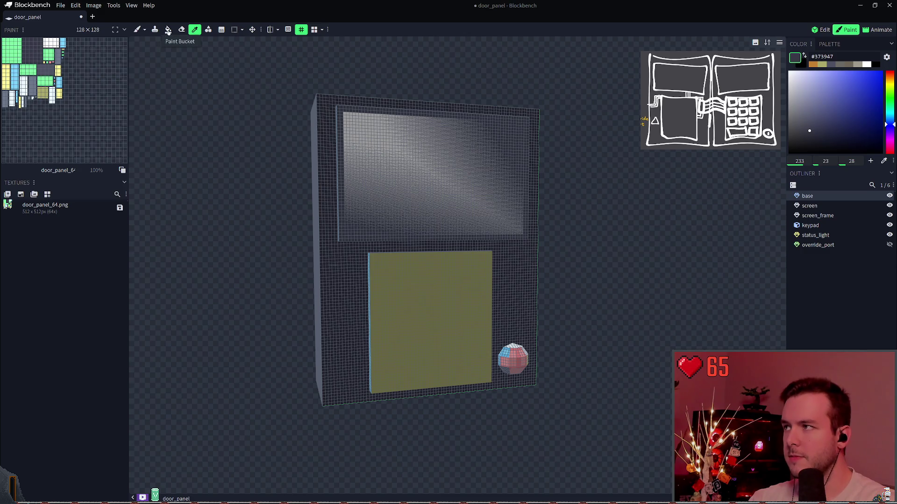
click(168, 30)
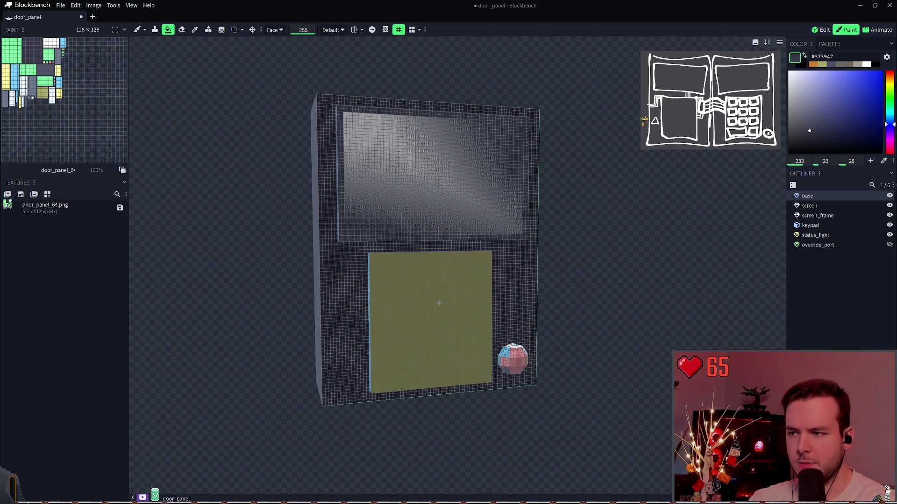
click(454, 306)
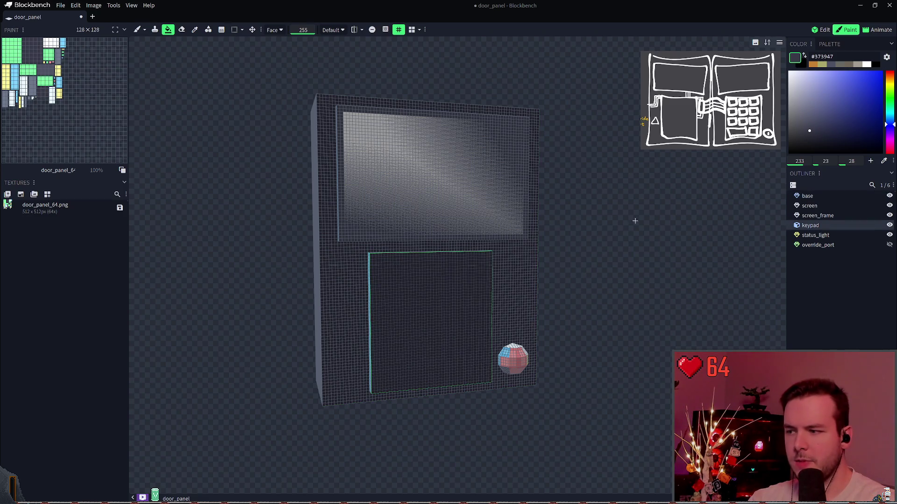
key(ctrl+s)
Fill the blue side, green, top and lower front faces with #373947
mouse_move(627, 214)
mouse_down()
mouse_move(650, 251)
mouse_move(622, 240)
mouse_move(704, 243)
mouse_up()
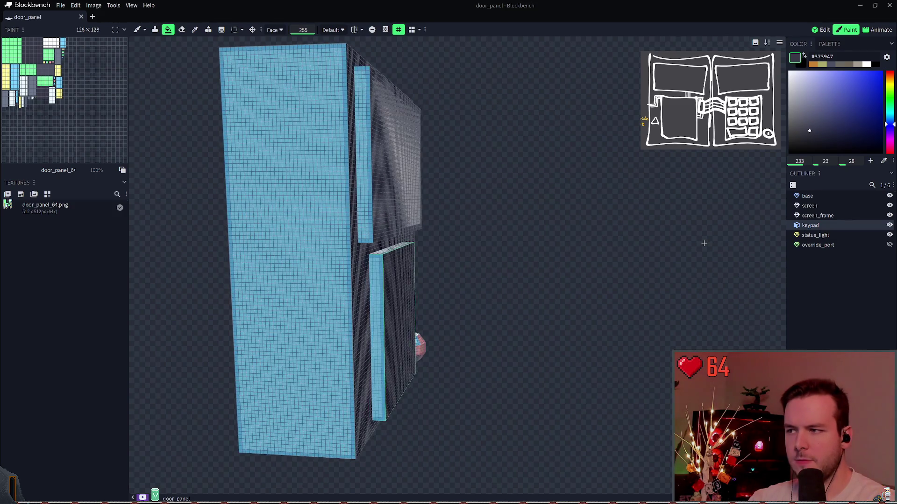
click(322, 220)
drag(420, 224, 655, 233)
click(584, 232)
mouse_move(231, 205)
mouse_down()
mouse_move(400, 216)
mouse_move(484, 232)
mouse_move(591, 157)
mouse_up()
click(504, 117)
mouse_move(584, 210)
mouse_down()
mouse_move(596, 240)
mouse_move(558, 270)
mouse_move(706, 260)
mouse_move(598, 281)
mouse_up()
click(443, 280)
Darken the yellow edge strips and frame top strip, toggling the screen's visibility to check
click(466, 293)
drag(466, 292, 537, 327)
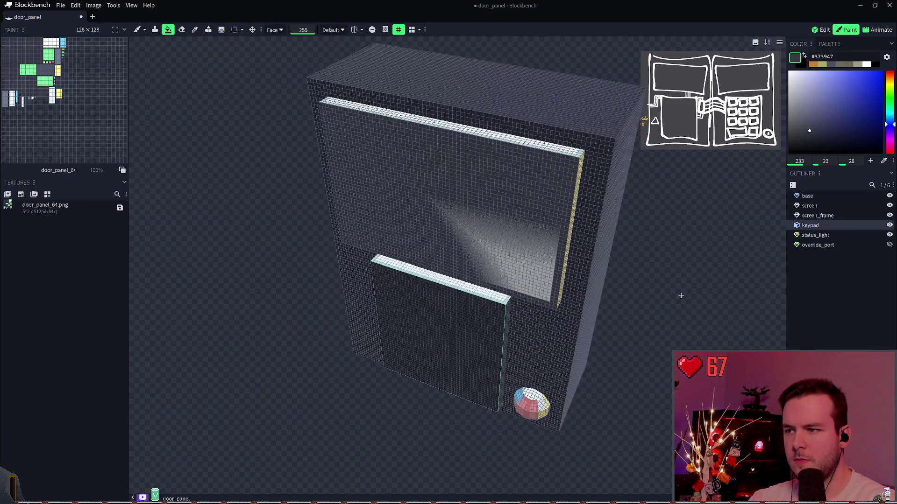
click(527, 146)
mouse_move(526, 147)
mouse_down()
mouse_move(676, 190)
mouse_move(440, 176)
mouse_move(714, 180)
mouse_move(700, 170)
mouse_up()
click(441, 176)
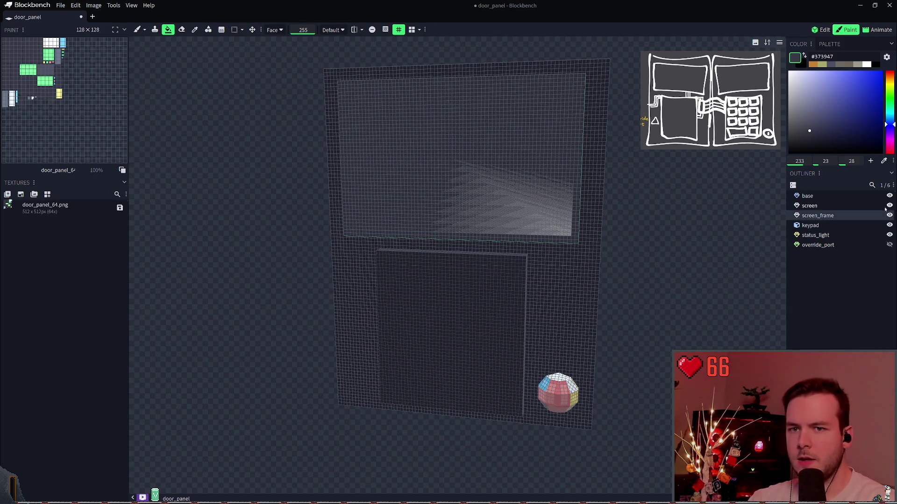
click(822, 206)
click(889, 205)
mouse_move(663, 208)
mouse_down()
mouse_move(706, 228)
mouse_move(728, 225)
mouse_up()
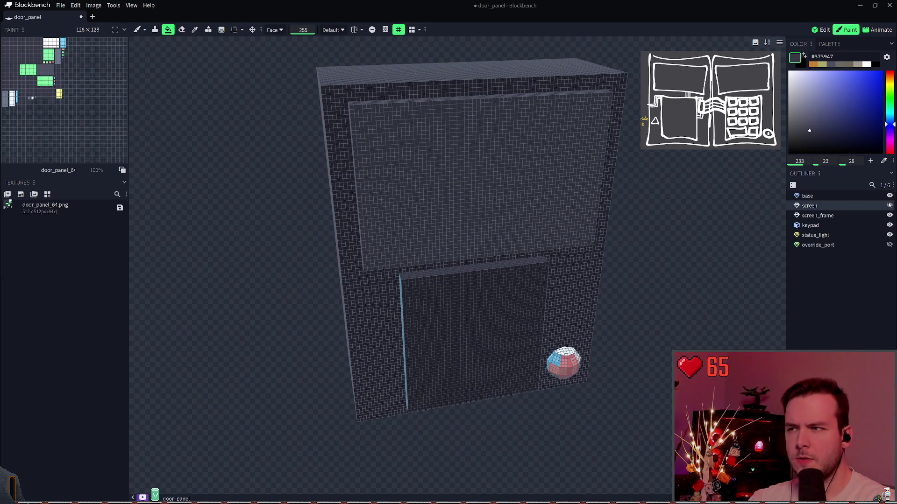
click(890, 205)
mouse_move(732, 180)
mouse_down()
mouse_move(694, 177)
mouse_move(686, 164)
mouse_up()
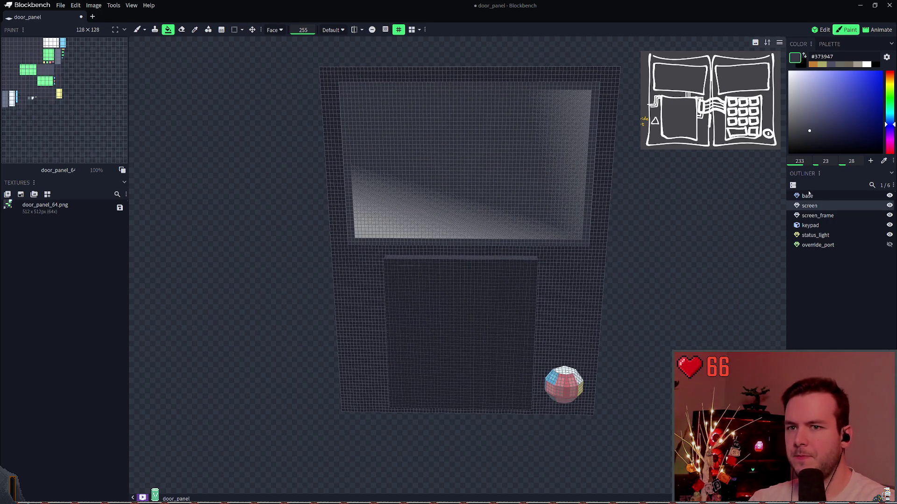
click(831, 217)
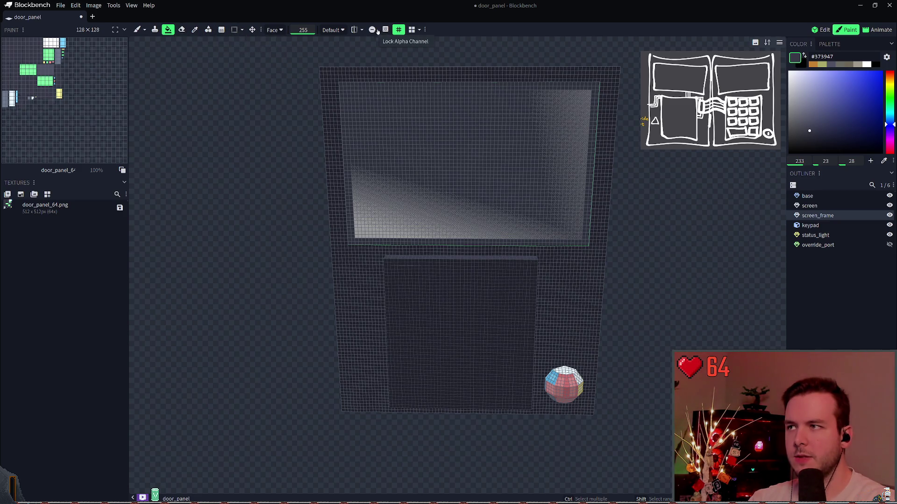
Save door_panel.bbmodel repeatedly while orbiting to inspect the painted panel
key(ctrl+s)
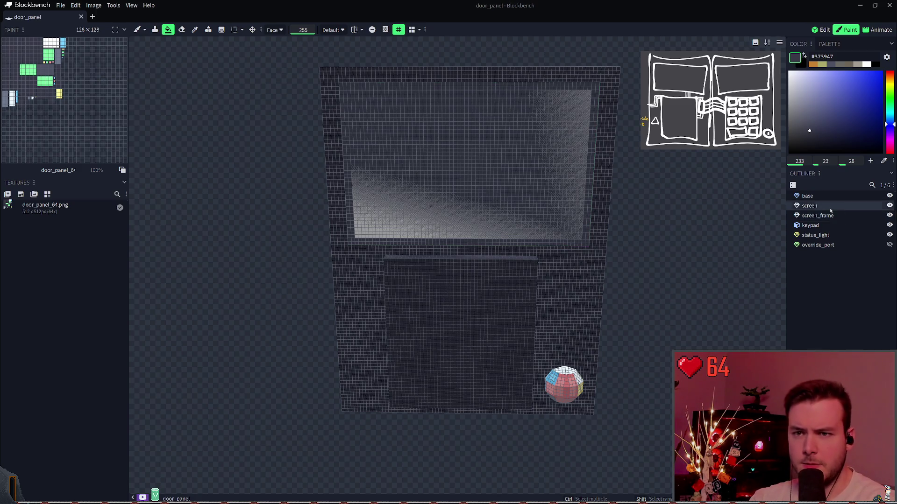
key(ctrl+s)
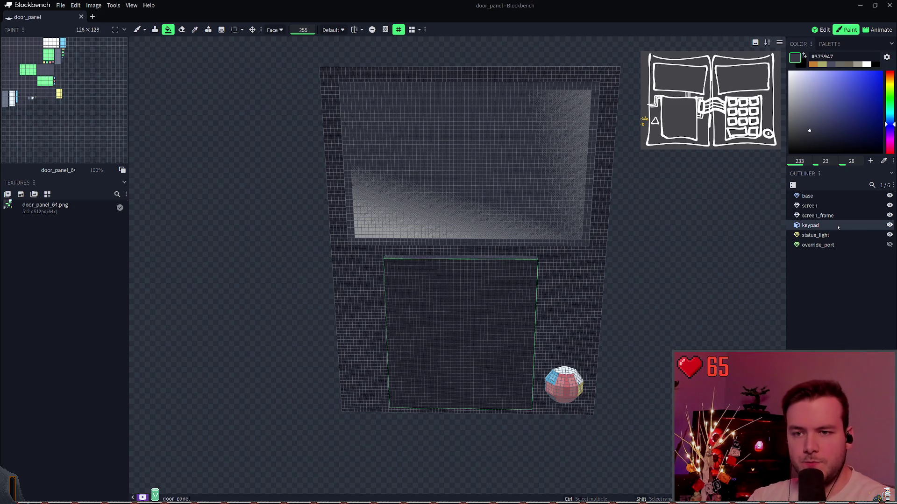
key(ctrl+s)
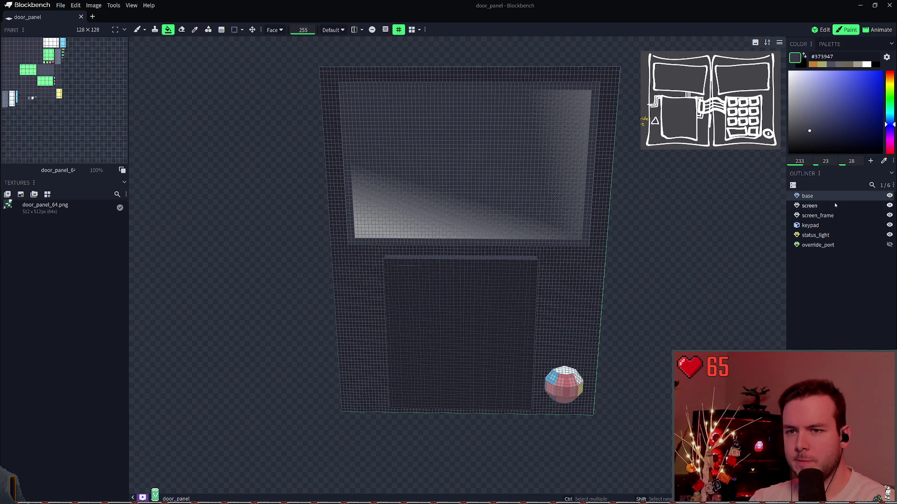
key(ctrl+s)
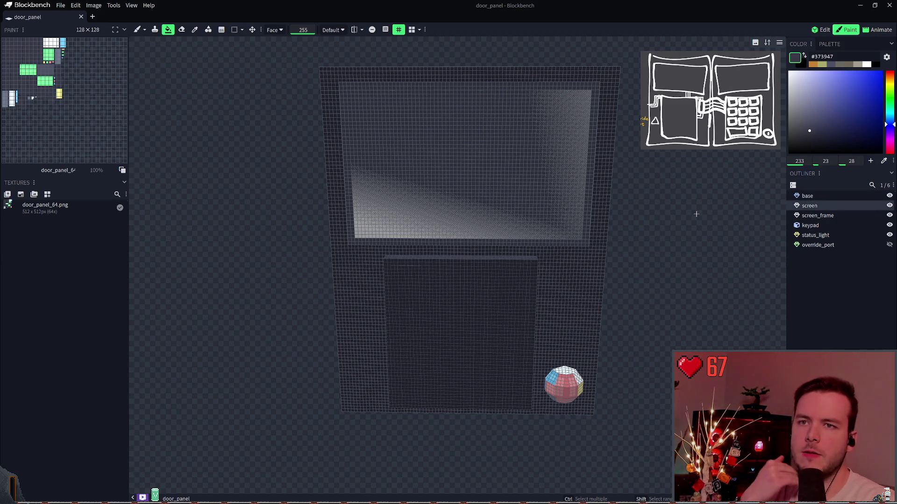
key(ctrl+s)
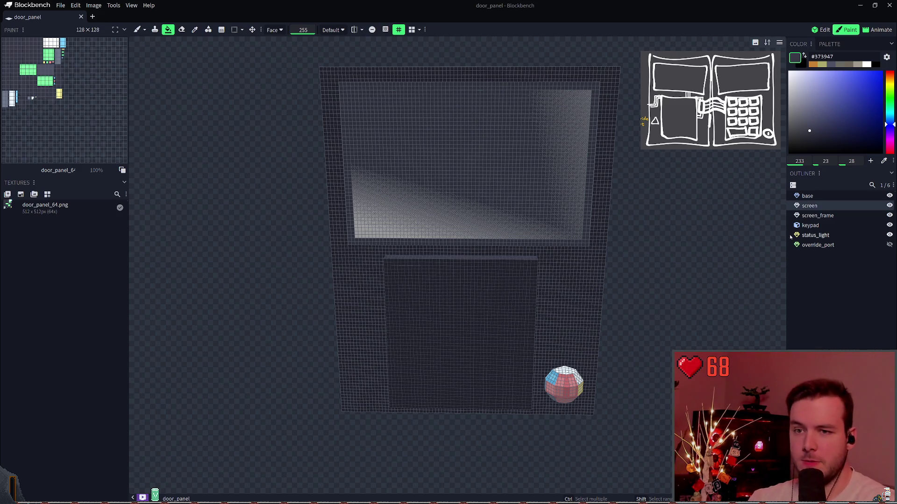
mouse_move(642, 187)
mouse_down()
mouse_move(650, 186)
mouse_move(633, 205)
mouse_move(650, 169)
mouse_move(626, 180)
mouse_up()
mouse_move(642, 227)
mouse_down()
mouse_move(658, 230)
mouse_move(658, 245)
mouse_up()
key(ctrl+s)
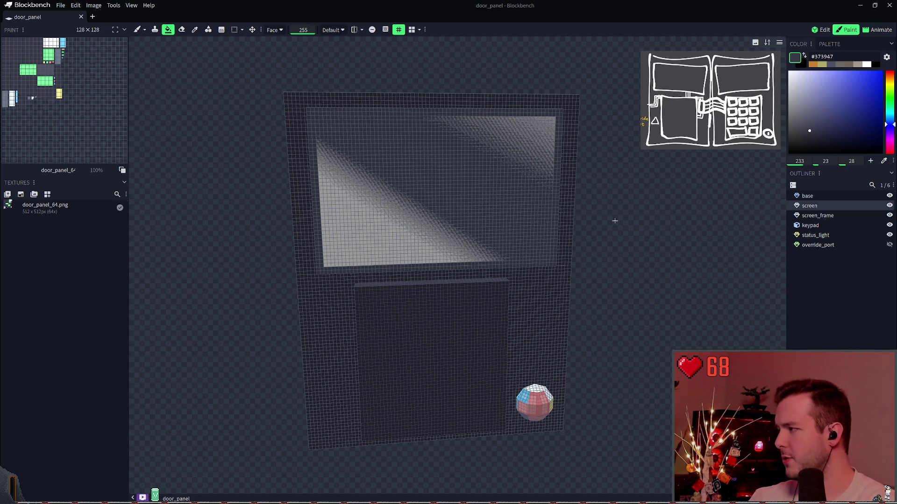
Select screen_frame, save once more, and switch to Edit mode
right_click(612, 220)
click(849, 300)
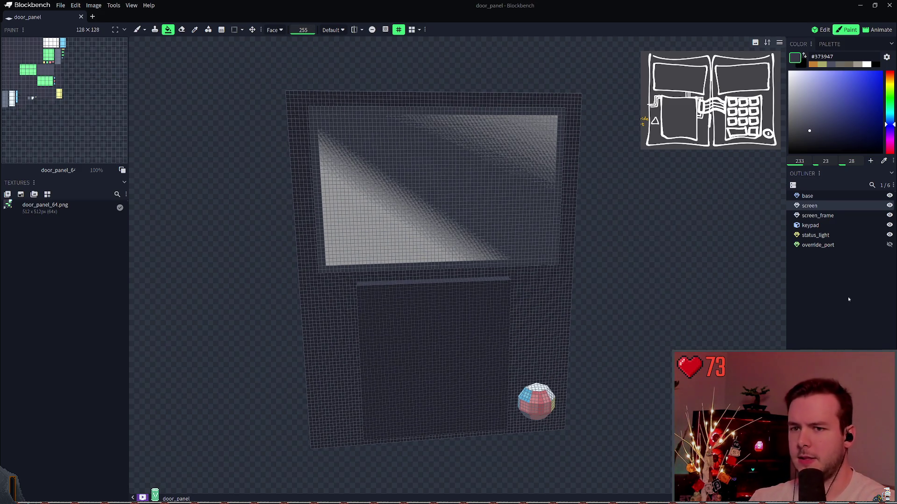
click(848, 300)
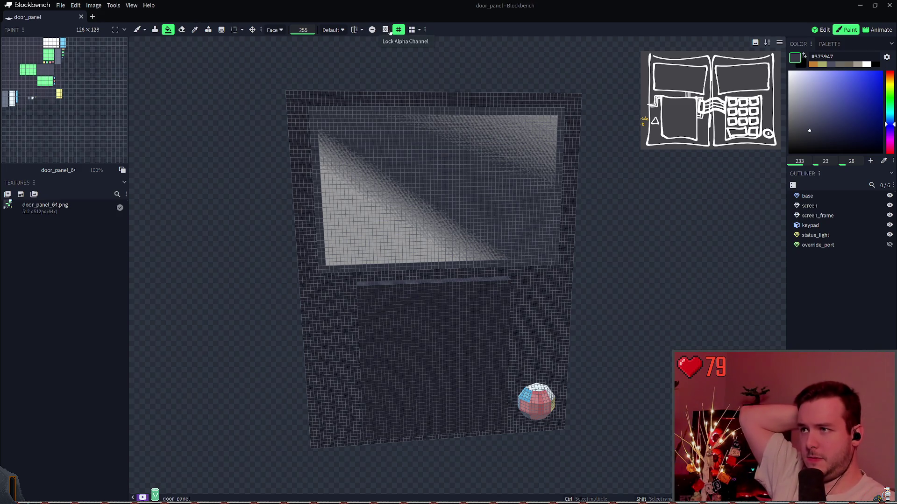
click(825, 216)
key(ctrl+s)
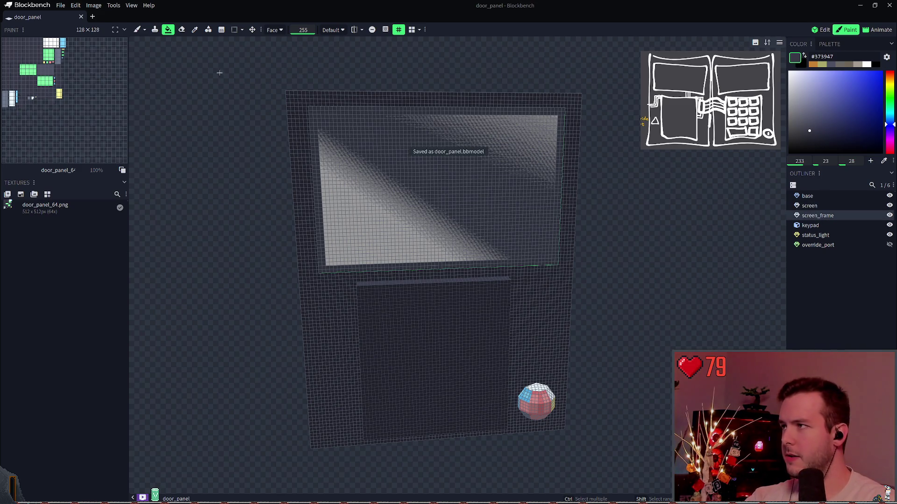
click(820, 29)
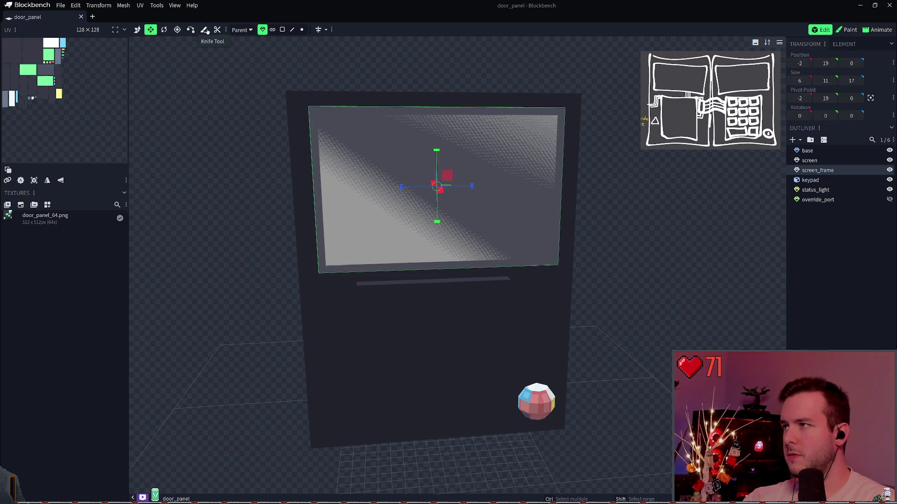
Briefly try vertex editing on the screen frame, then open and close its context menu
click(204, 29)
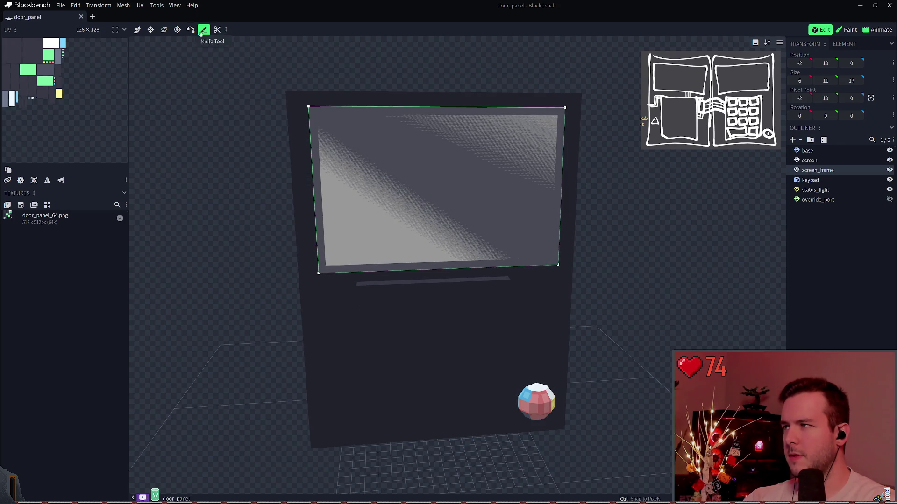
click(136, 29)
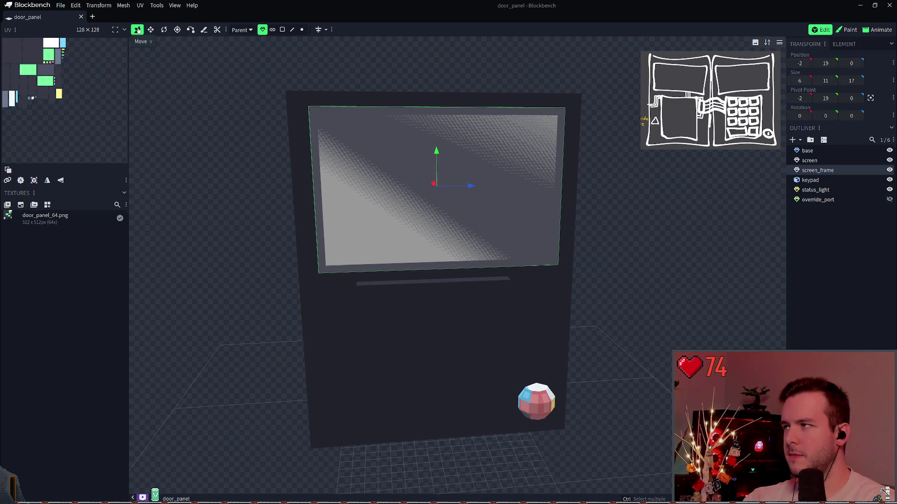
right_click(384, 114)
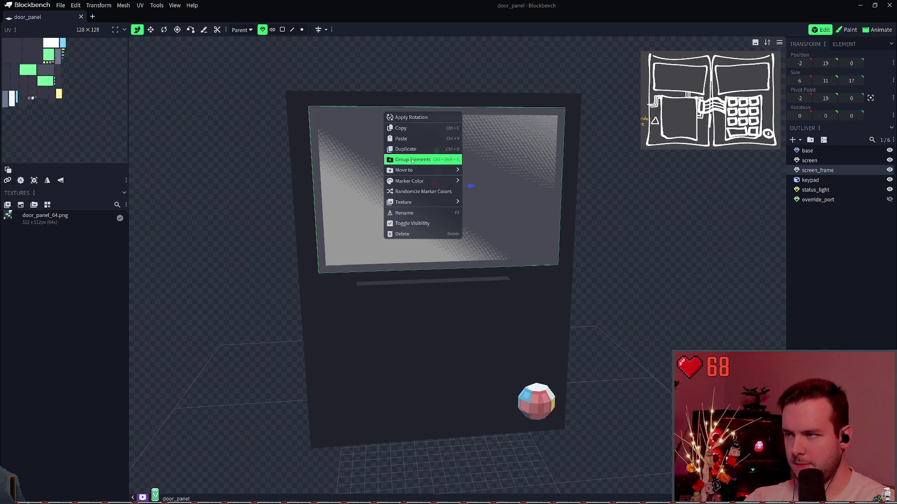
mouse_move(416, 173)
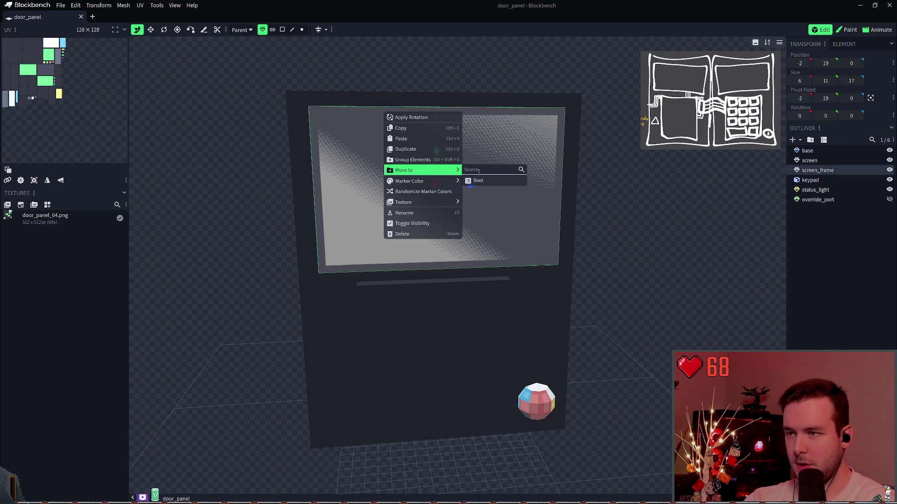
click(426, 195)
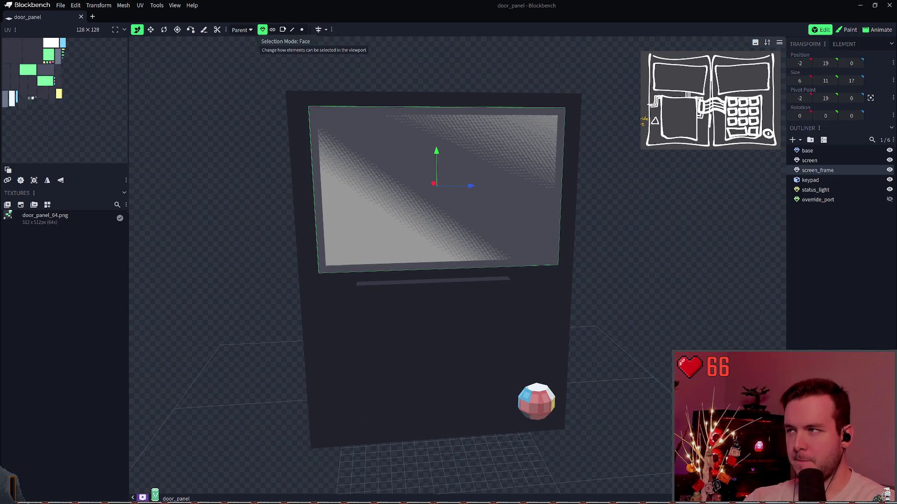
Switch to Edge selection mode and open the toolbar's context menu
click(292, 30)
right_click(342, 146)
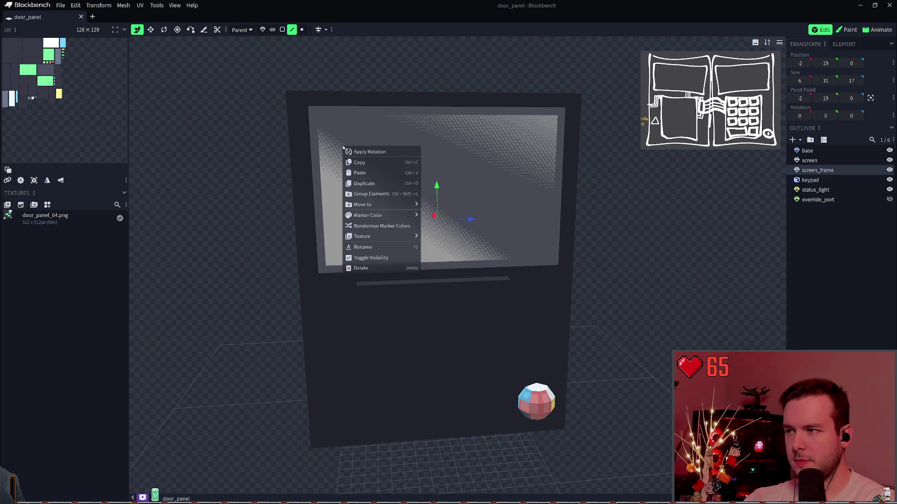
right_click(228, 29)
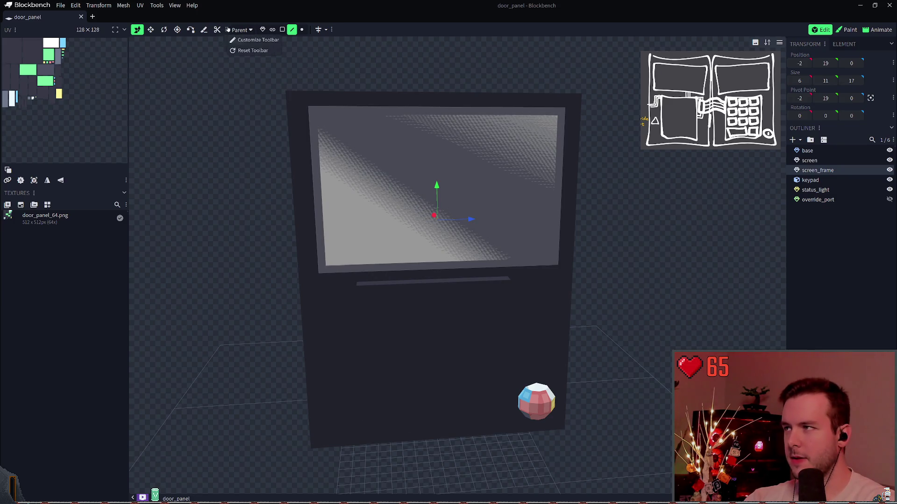
Add Loop Cut to the toolbar via Customize Toolbar, searching 'cut'
click(246, 39)
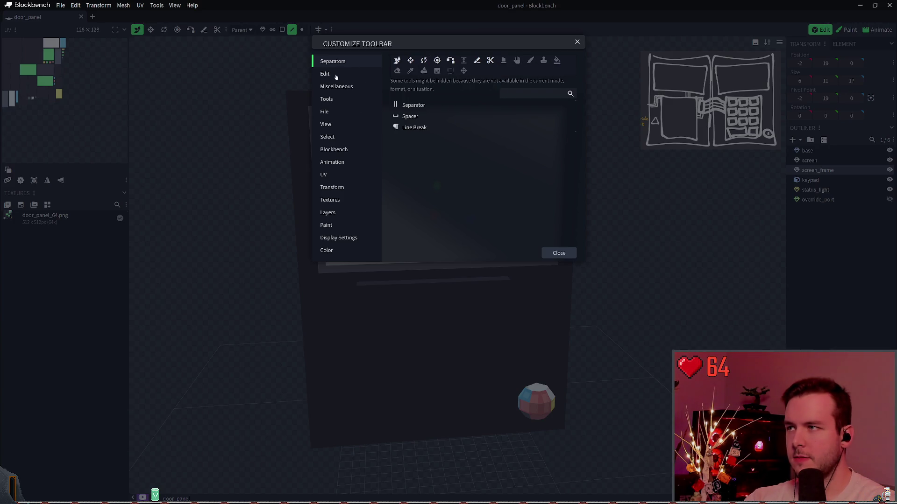
click(535, 94)
text(cut)
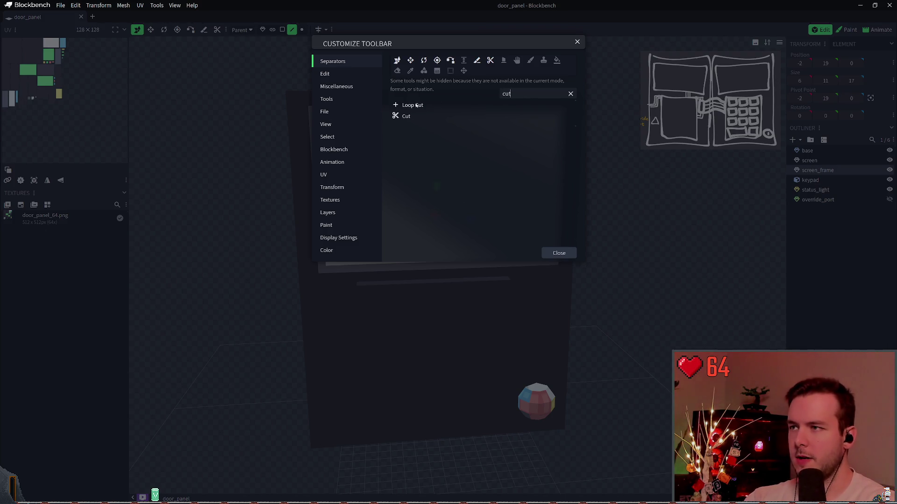
mouse_move(407, 106)
mouse_down()
mouse_move(481, 70)
mouse_move(464, 61)
mouse_move(489, 77)
mouse_up()
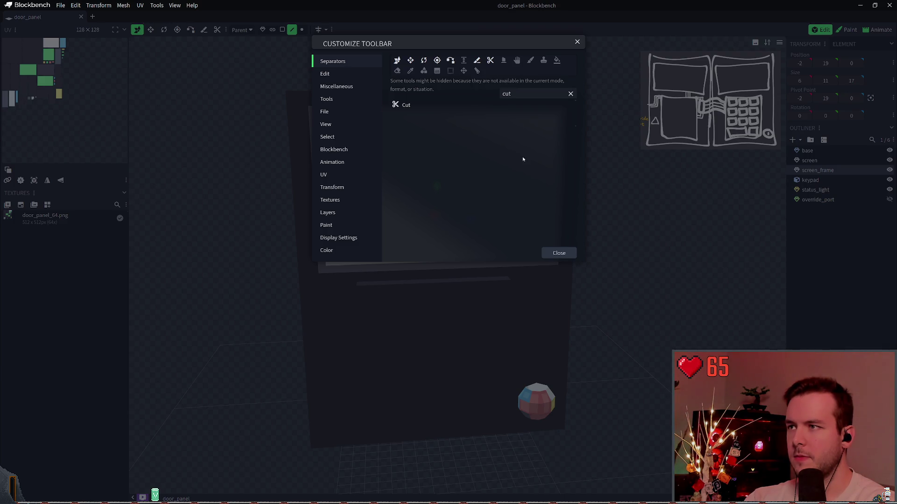
click(546, 254)
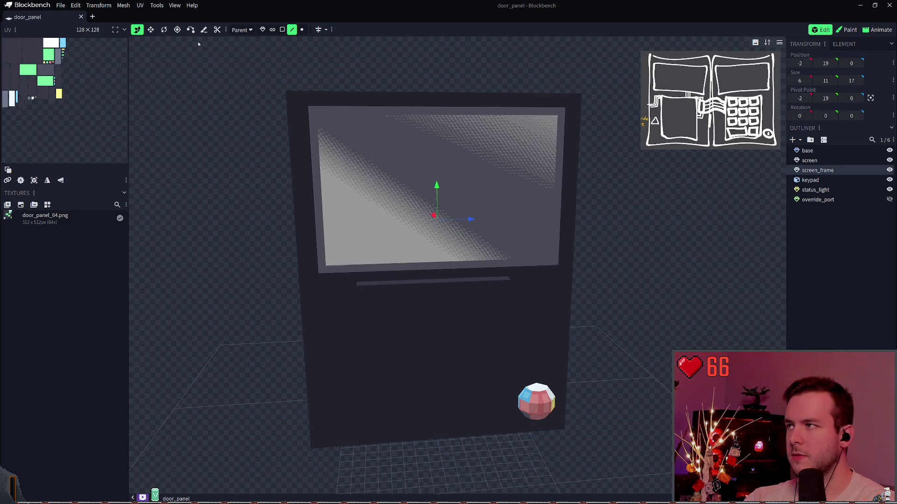
Reopen Customize Toolbar, browse the Edit and Miscellaneous categories, then close it
right_click(332, 34)
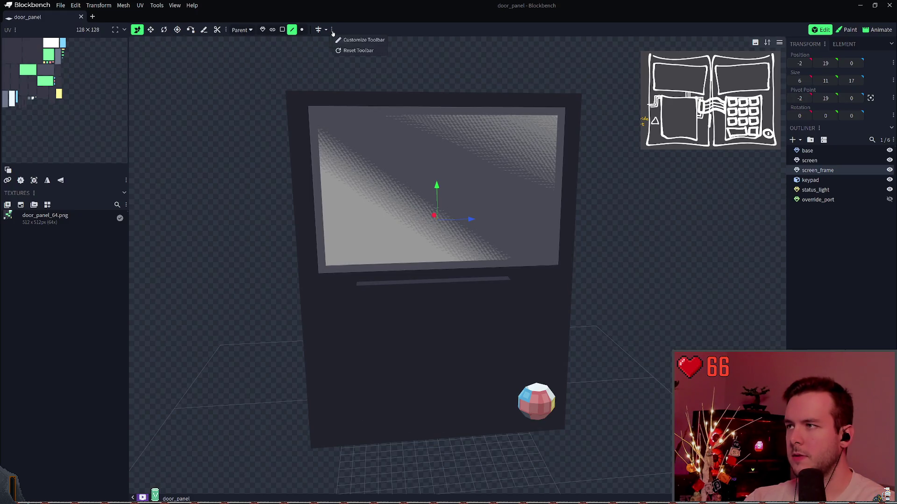
click(348, 41)
text(cut)
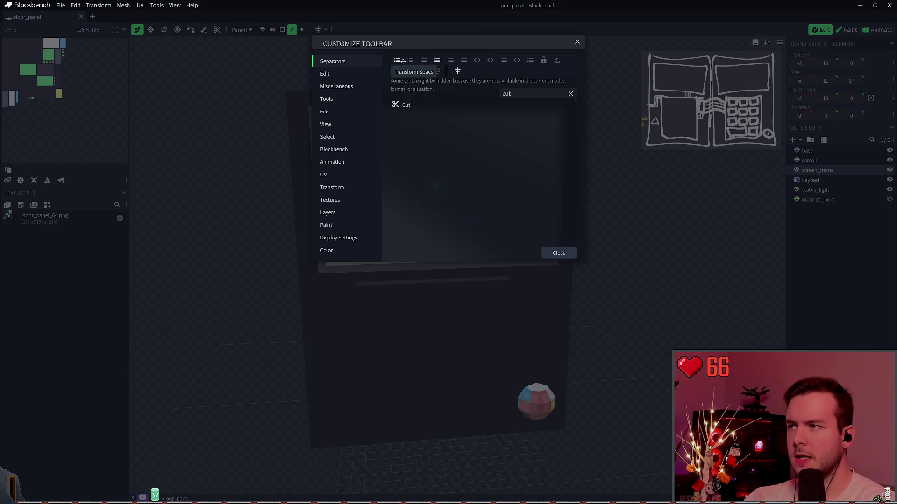
click(340, 74)
click(346, 86)
click(343, 74)
key(Escape)
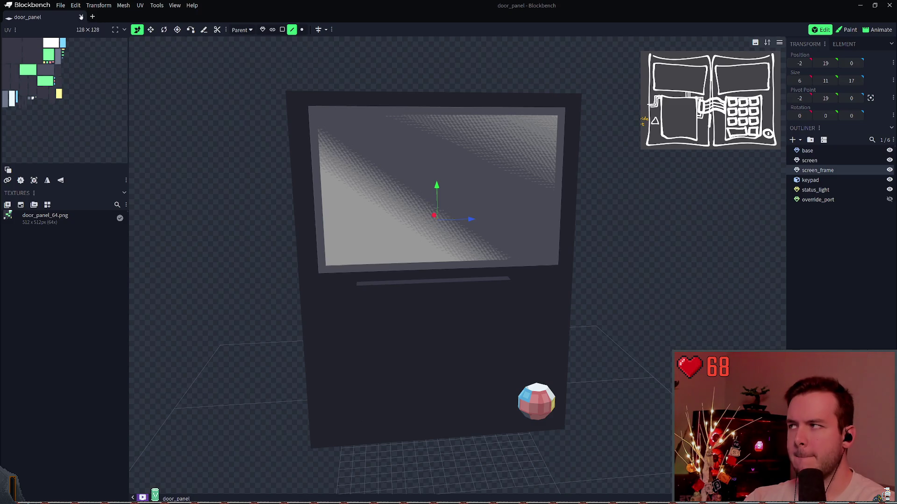
Save door_panel, glance at the Paint workspace, and return to Edit
key(ctrl+s)
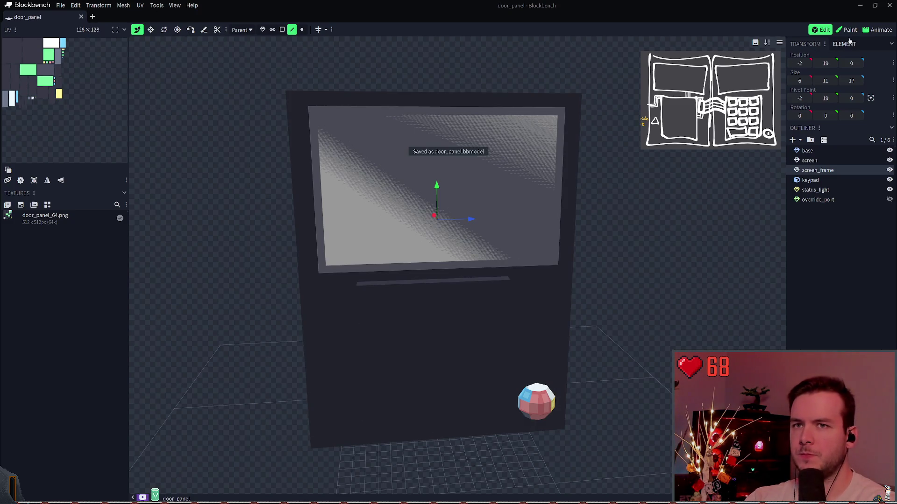
click(843, 29)
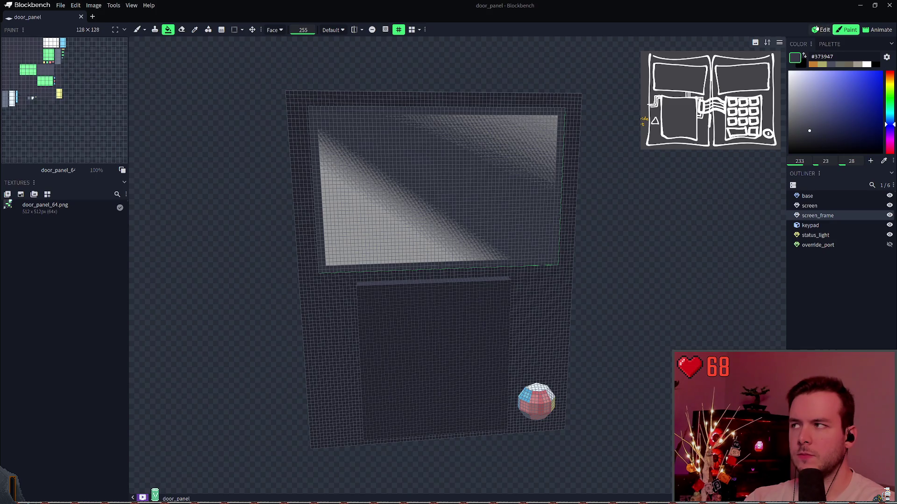
click(815, 29)
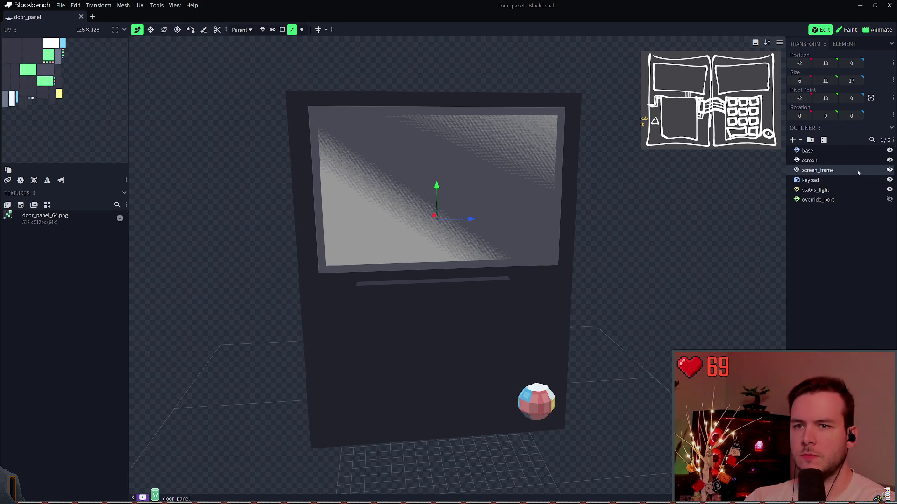
Switch to Object selection mode and select screen, then screen_frame, in the outliner
click(262, 30)
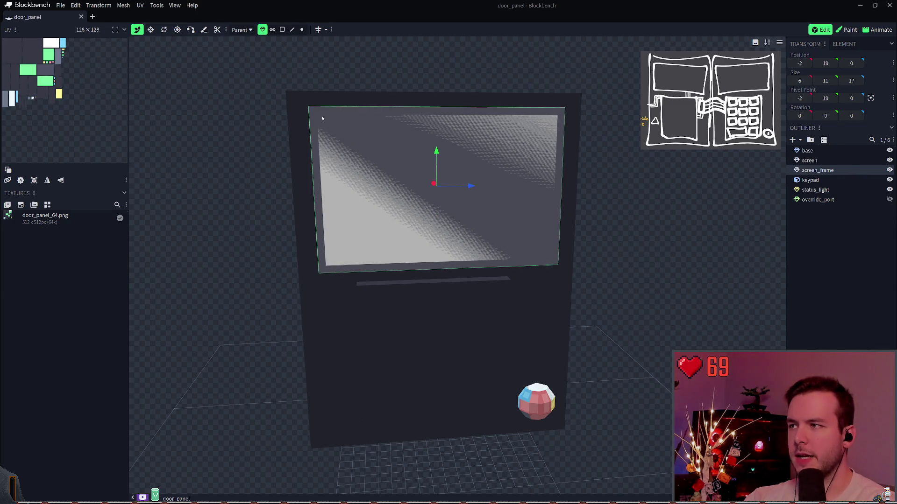
click(839, 162)
click(841, 169)
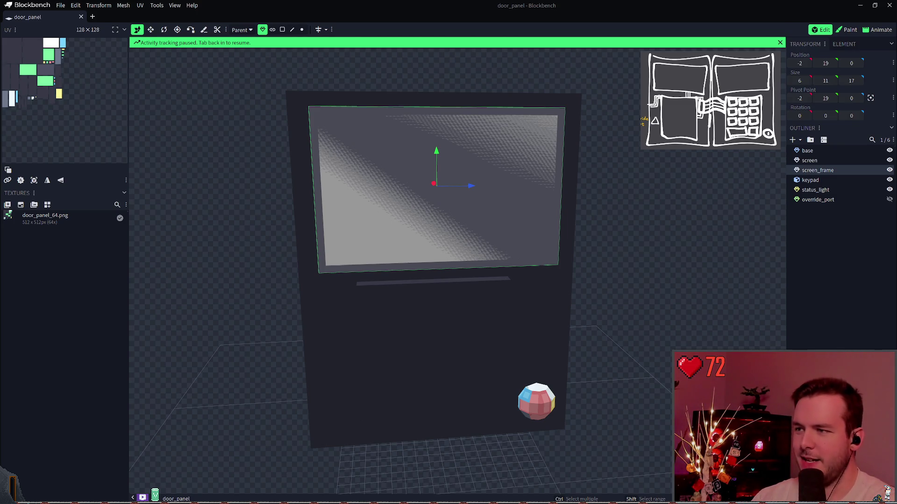
key(alt+Tab)
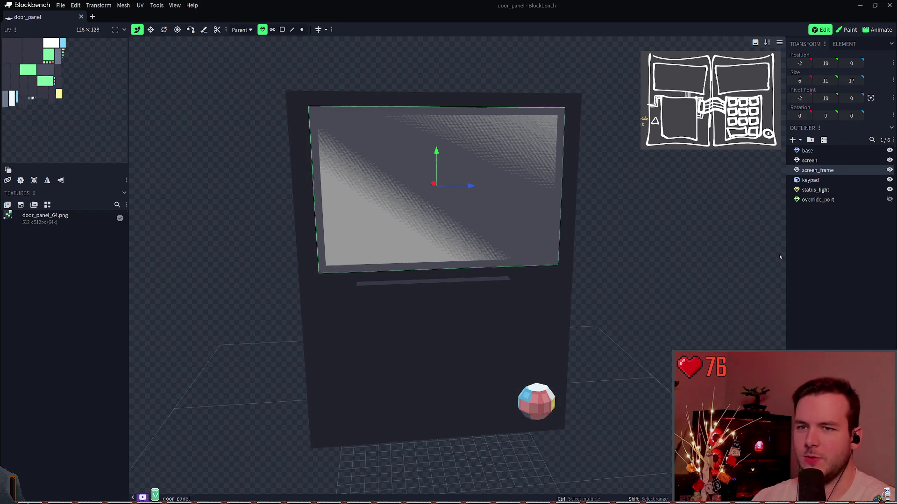
Save the model, clear the selection, and select the status_light element
key(ctrl+s)
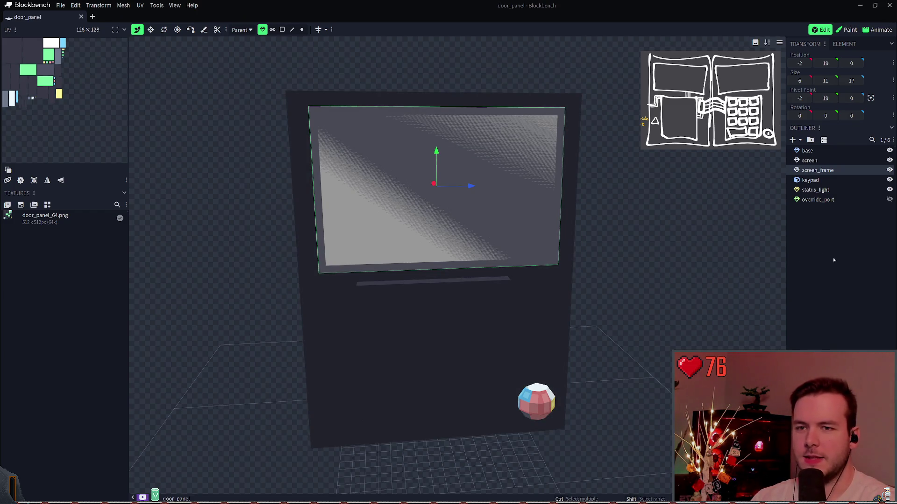
click(835, 256)
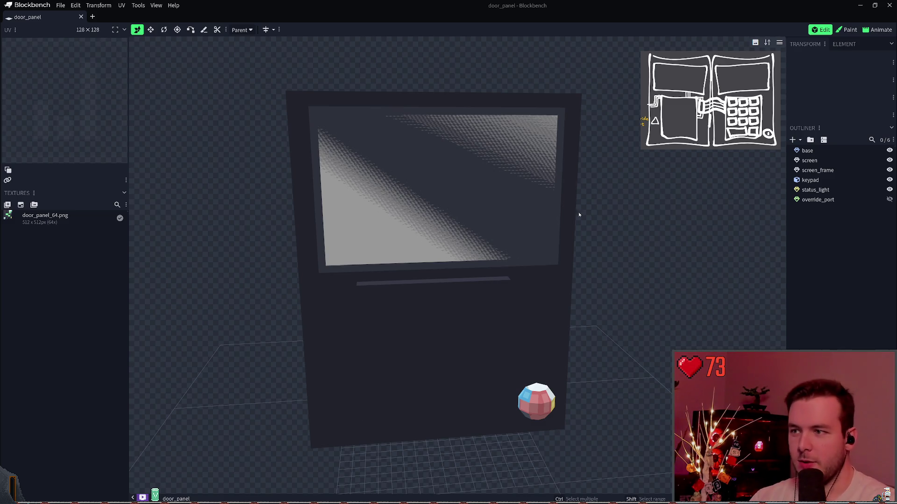
drag(636, 310, 594, 202)
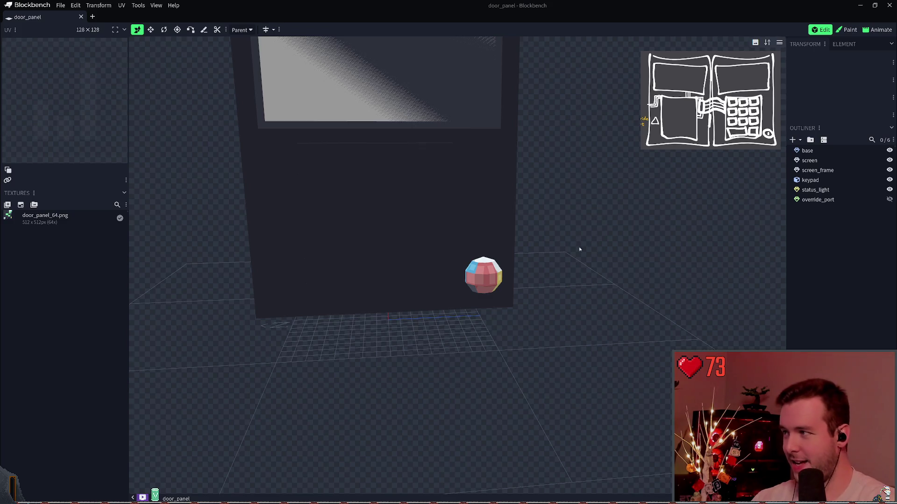
click(841, 190)
click(840, 199)
click(840, 191)
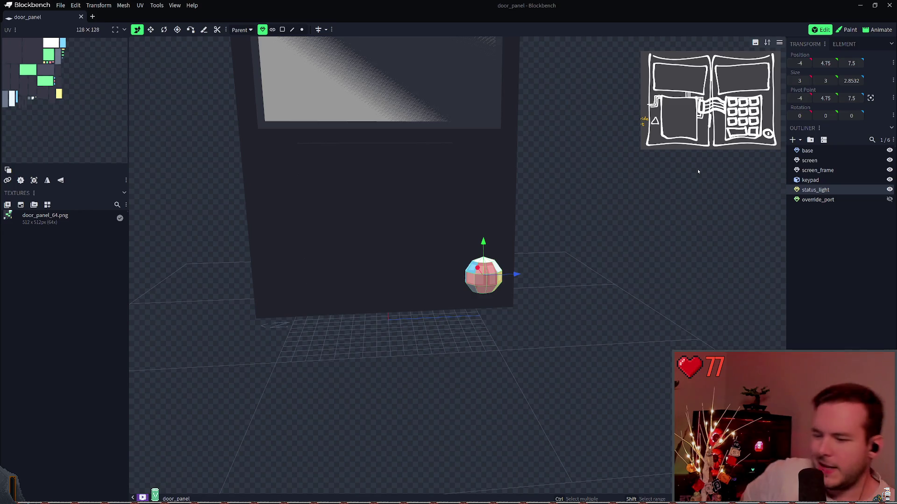
Duplicate status_light, rename the copy status_light_frame, and save
key(ctrl+d)
double_click(832, 200)
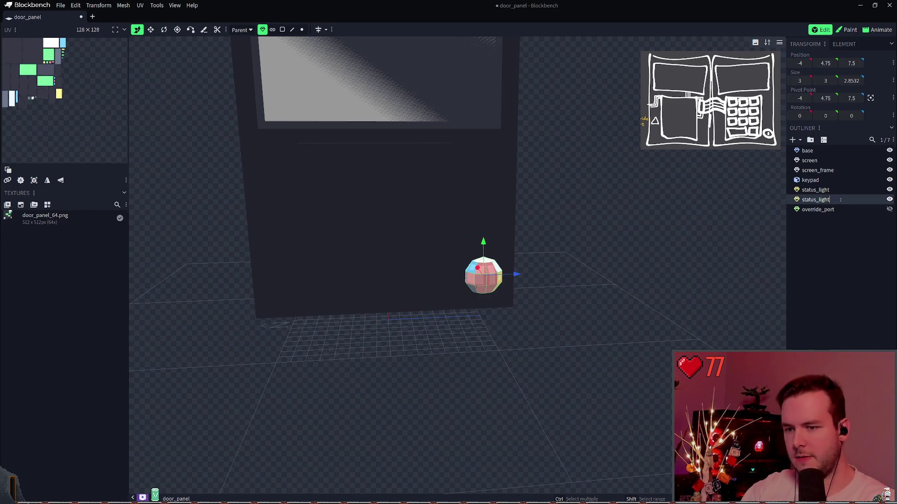
text(_frame)
key(Return)
key(ctrl+s)
Try enlarging the status_light_frame copy, undo the resize, and delete the copy
key(v)
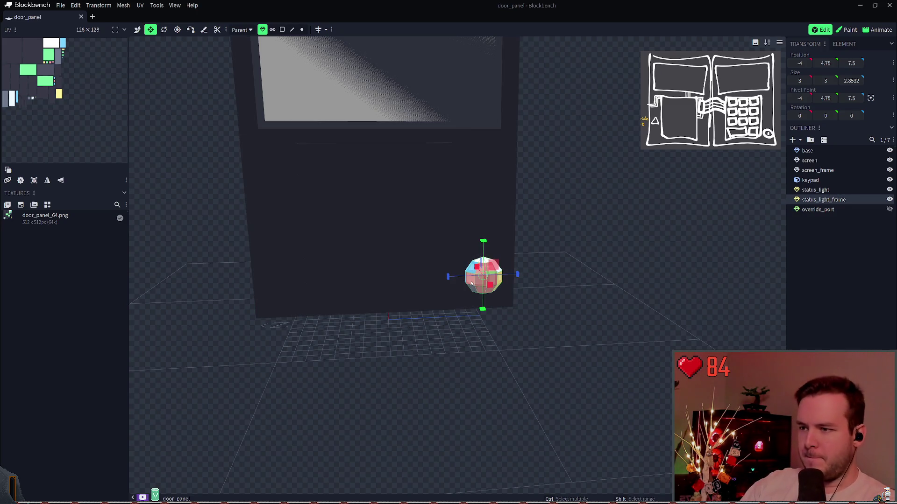
drag(447, 277, 441, 277)
drag(484, 241, 484, 234)
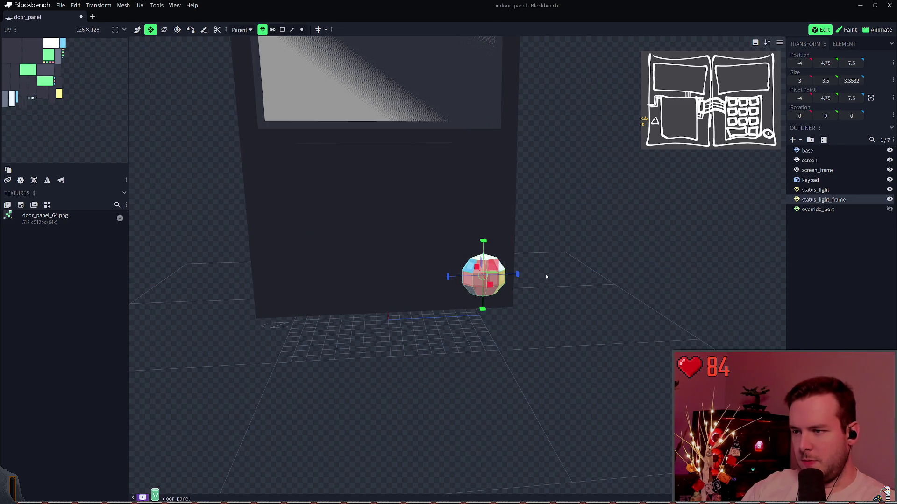
key(ctrl+z)
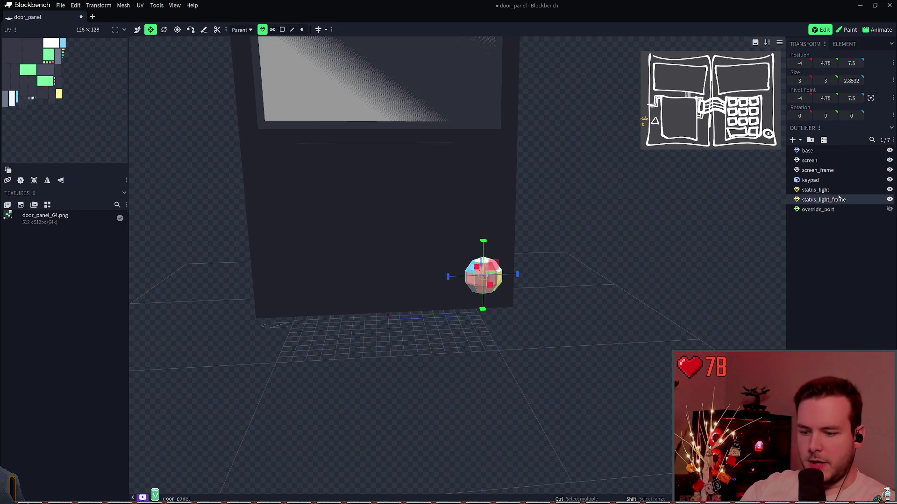
key(Delete)
Add a new Tube-shaped mesh to the model
right_click(818, 213)
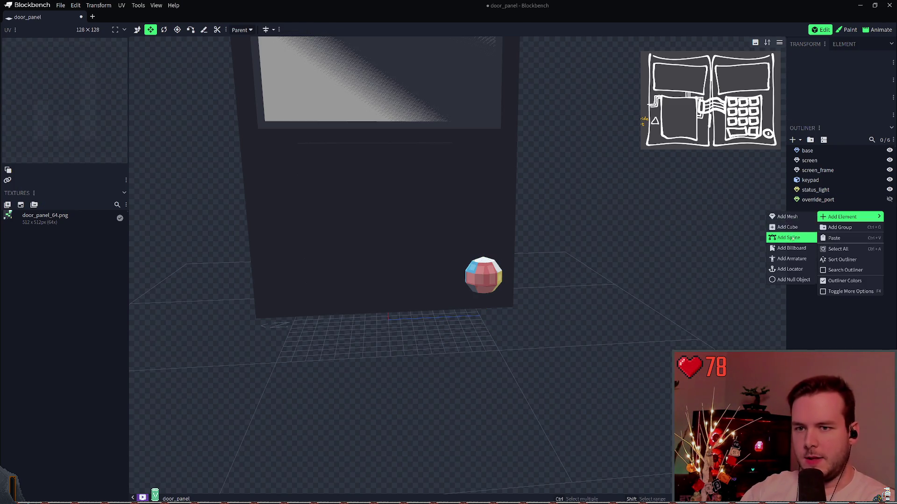
click(803, 217)
click(467, 62)
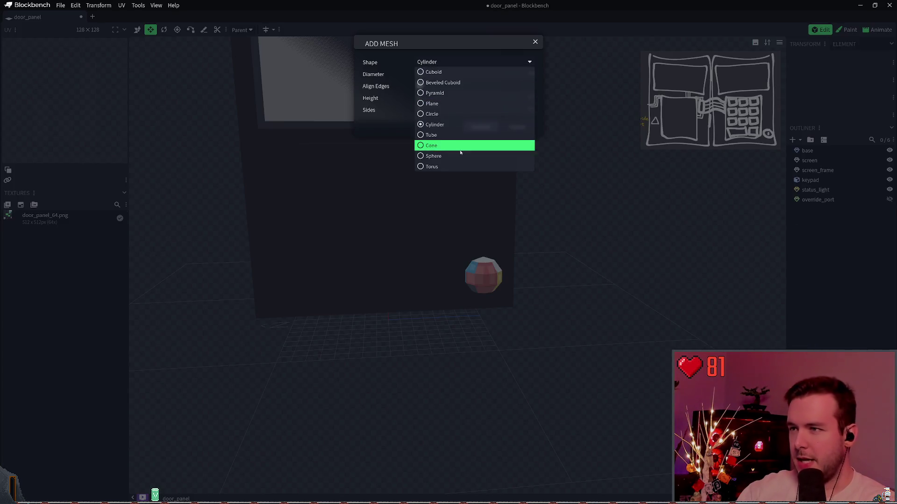
click(461, 135)
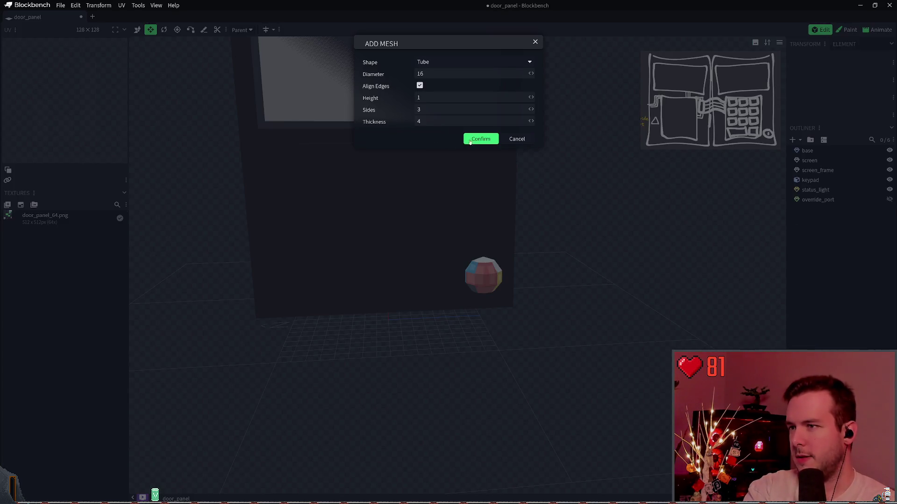
click(481, 139)
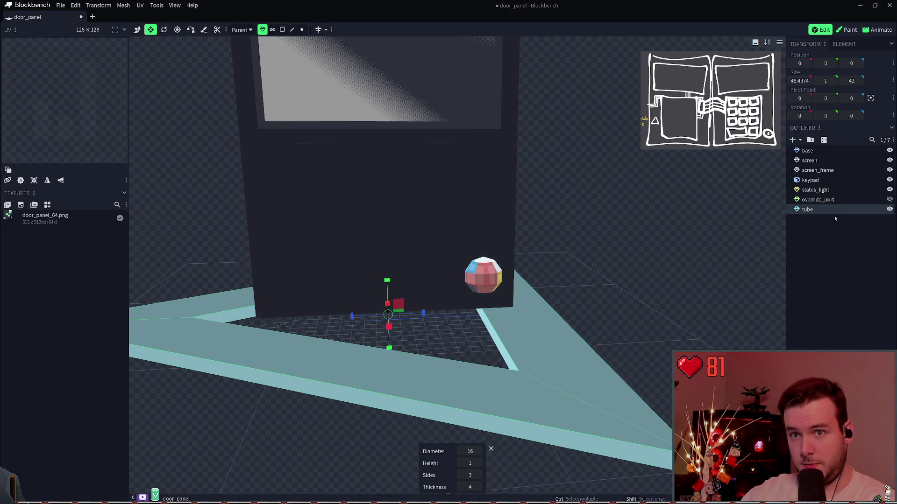
Give the tube 8 sides, a smaller diameter, and a height of 0.5
click(478, 475)
click(477, 475)
click(479, 475)
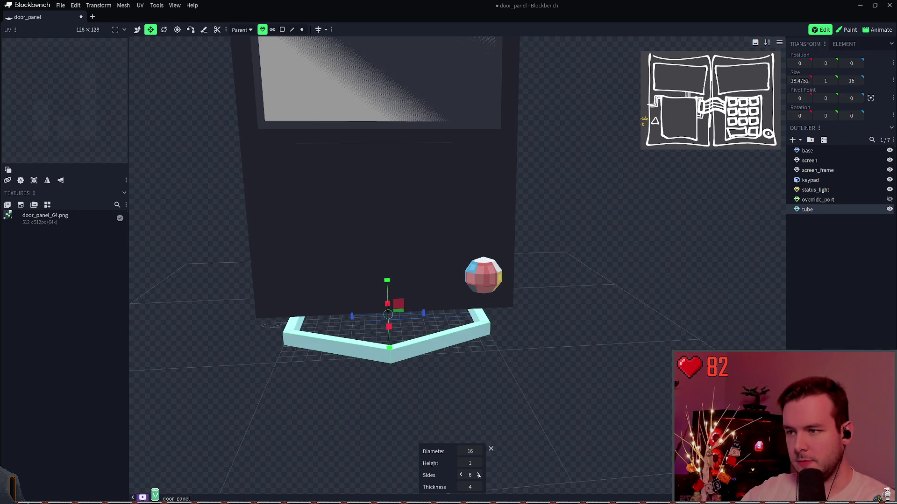
click(478, 475)
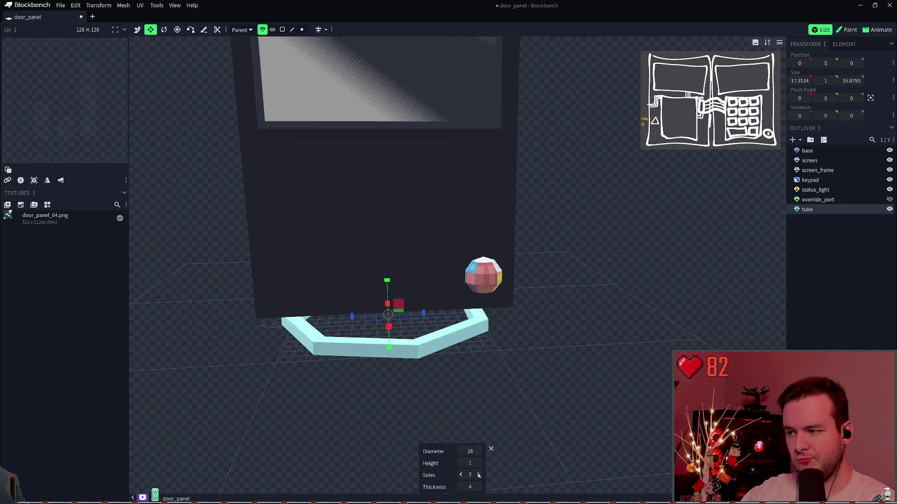
click(478, 475)
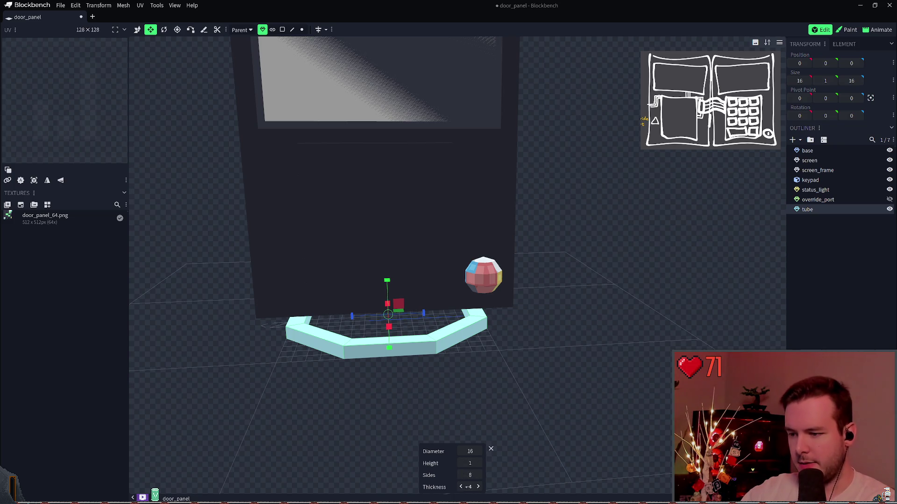
mouse_move(470, 451)
mouse_down()
mouse_move(458, 451)
mouse_move(471, 463)
mouse_up()
click(473, 462)
text(.5)
key(Return)
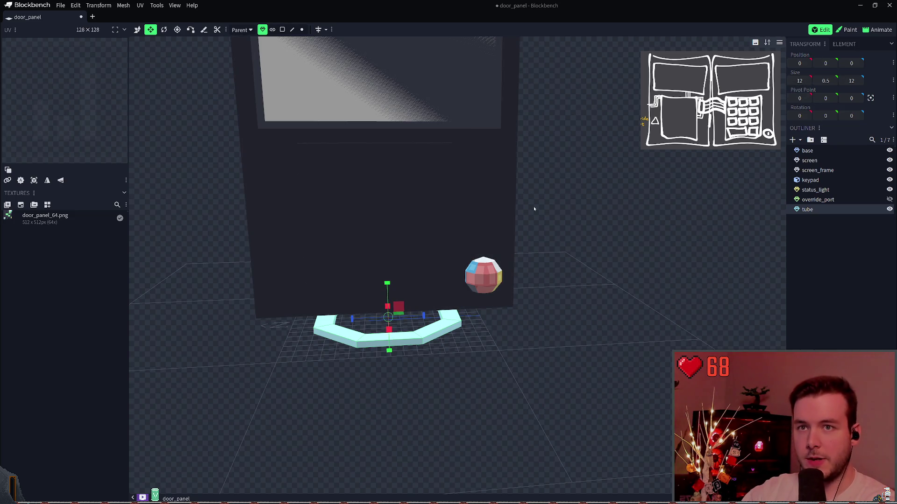
Move the tube ring toward the viewer
mouse_move(392, 351)
mouse_down()
mouse_move(390, 383)
mouse_move(390, 330)
mouse_up()
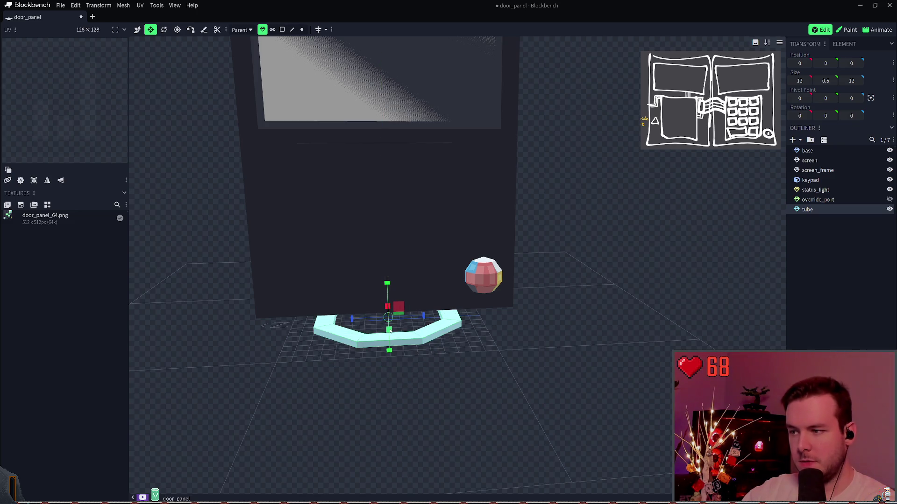
key(v)
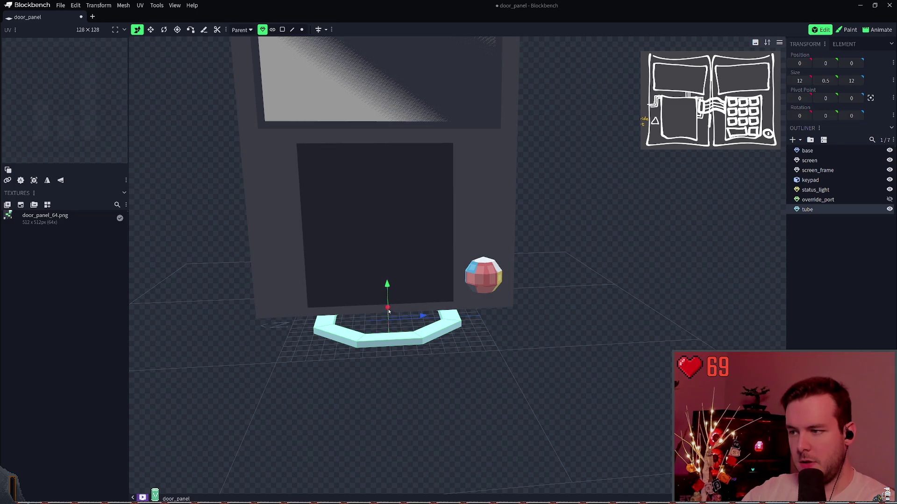
drag(386, 310, 389, 377)
key(Tab)
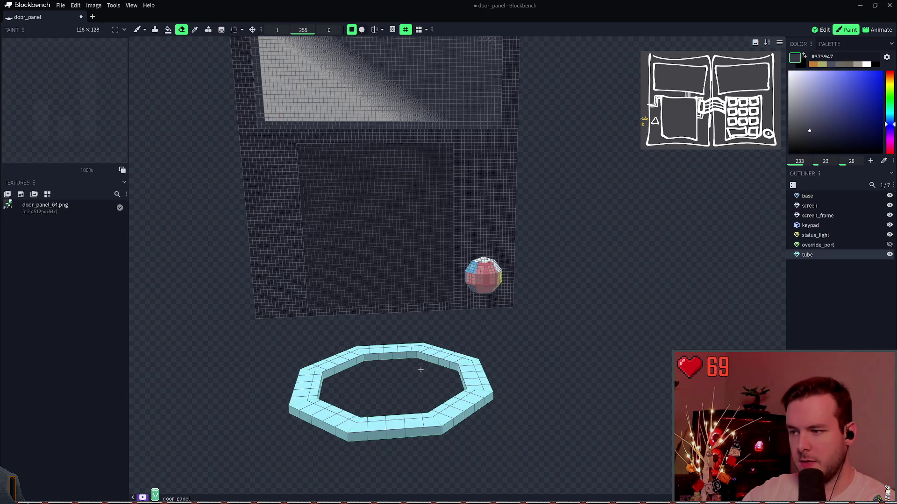
Rotate the tube ring 90° around Z to stand it upright, and save
key(Tab)
key(r)
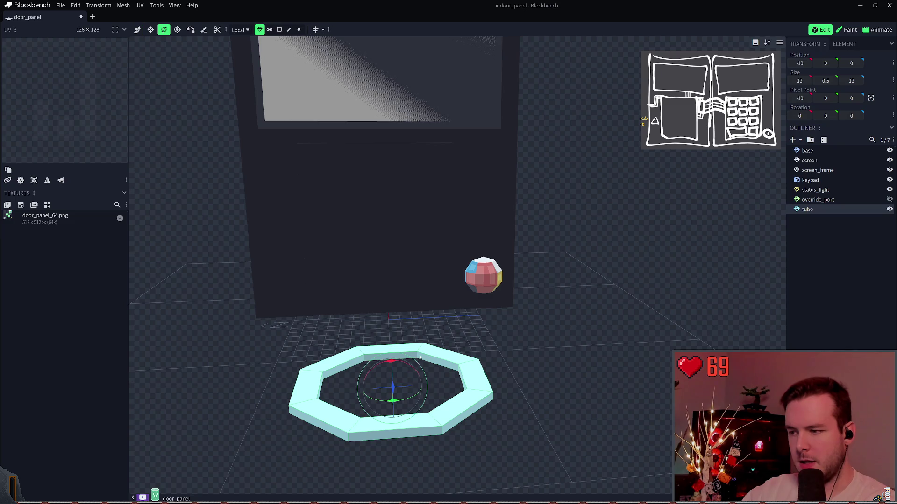
mouse_move(398, 363)
mouse_down()
mouse_move(401, 416)
mouse_move(406, 399)
mouse_up()
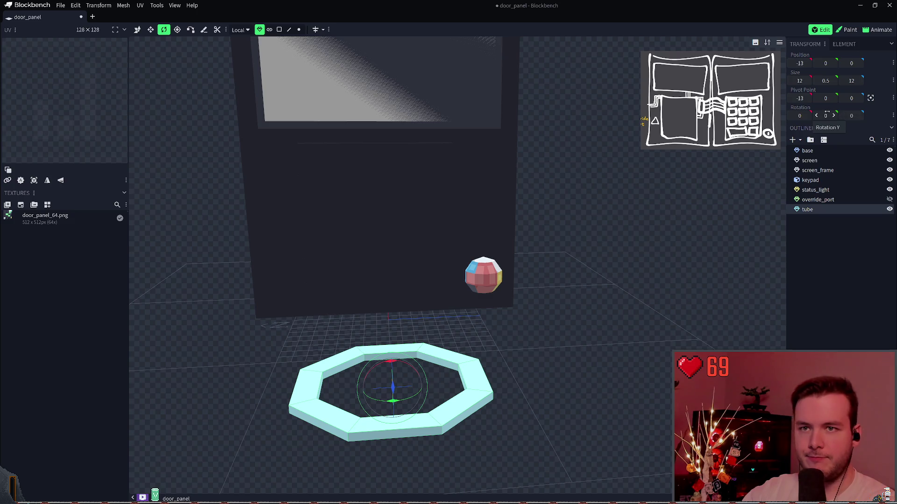
click(850, 115)
text(90)
key(Return)
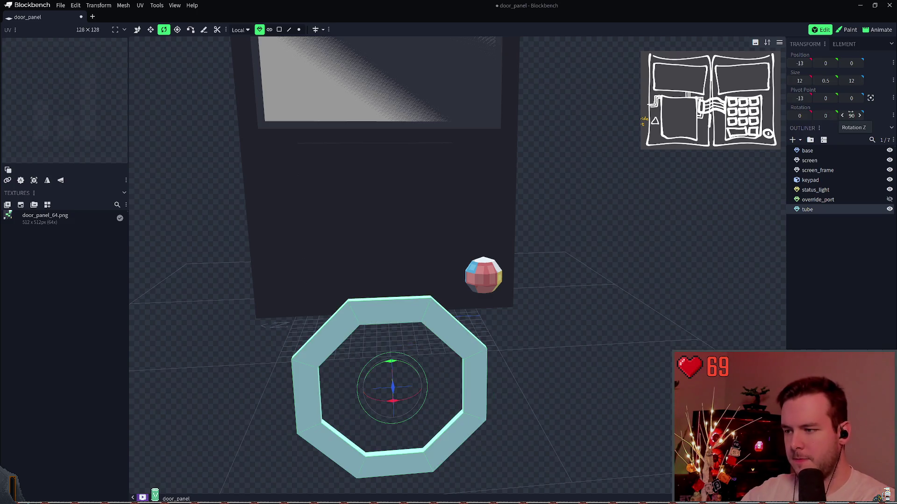
key(ctrl+s)
Move the upright ring along Z and raise it up the door panel, then save
key(v)
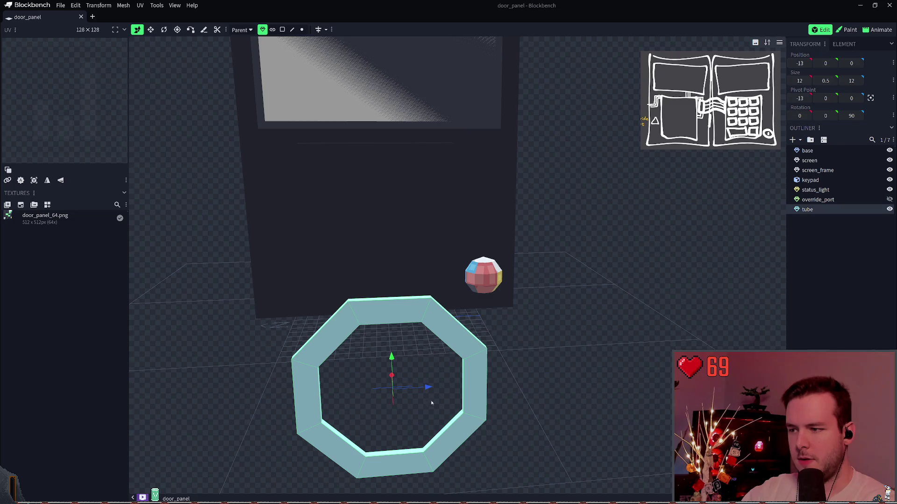
mouse_move(422, 386)
mouse_down()
mouse_move(527, 378)
mouse_move(584, 327)
mouse_up()
drag(498, 355, 498, 348)
mouse_move(607, 304)
mouse_down()
mouse_move(647, 279)
mouse_move(636, 260)
mouse_up()
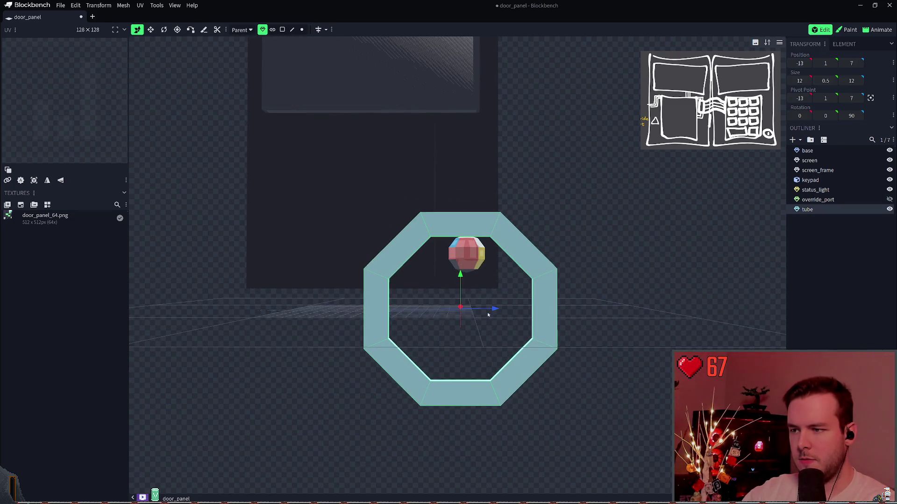
mouse_move(492, 310)
mouse_down()
mouse_move(523, 310)
mouse_move(527, 241)
mouse_move(500, 250)
mouse_up()
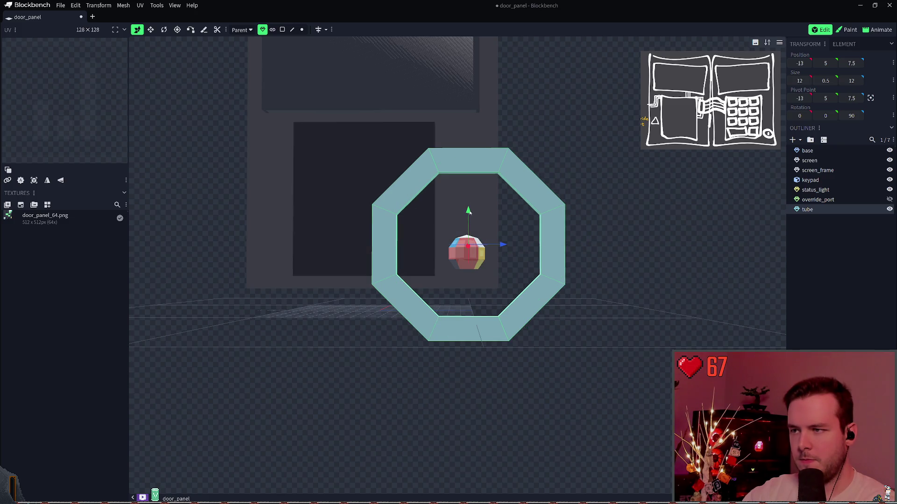
drag(468, 220, 469, 229)
key(ctrl+s)
Nudge the ring slightly along Z, try and undo a small X shift, saving along the way
drag(600, 234, 588, 240)
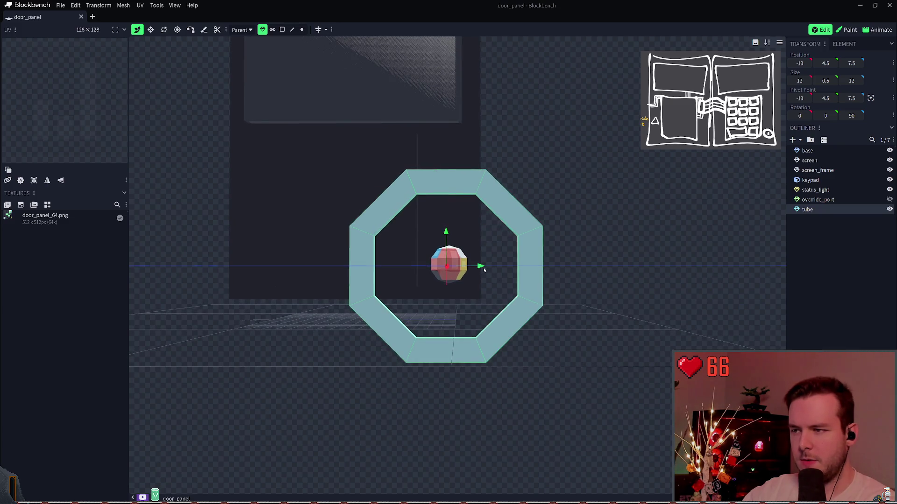
drag(484, 269, 494, 273)
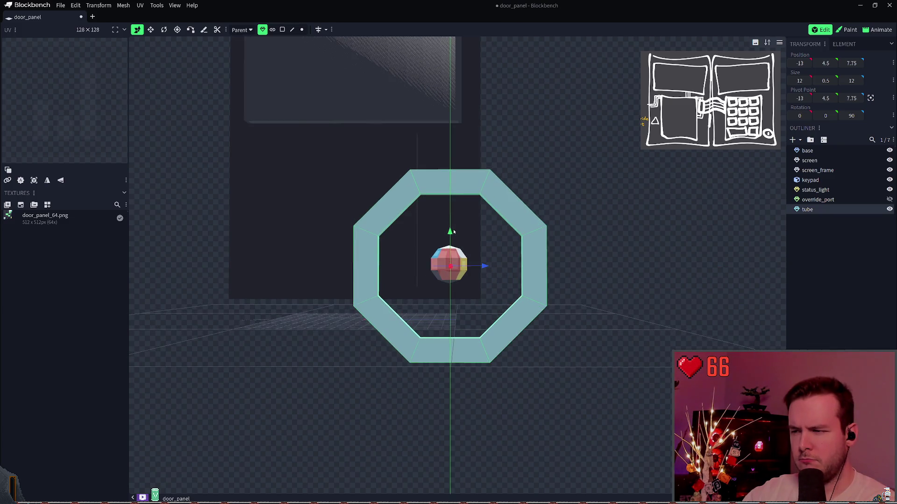
mouse_move(600, 240)
mouse_down()
mouse_move(590, 248)
mouse_move(603, 241)
mouse_up()
key(ctrl+s)
click(488, 270)
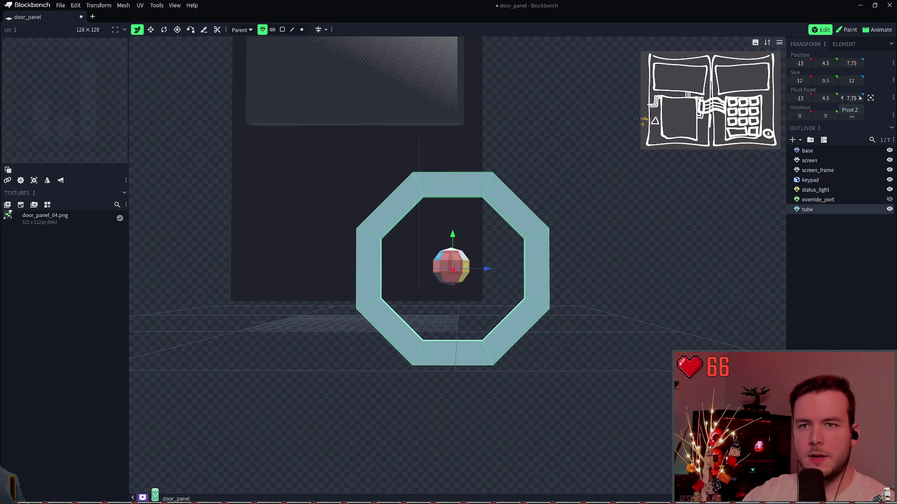
drag(810, 63, 807, 63)
key(ctrl+s)
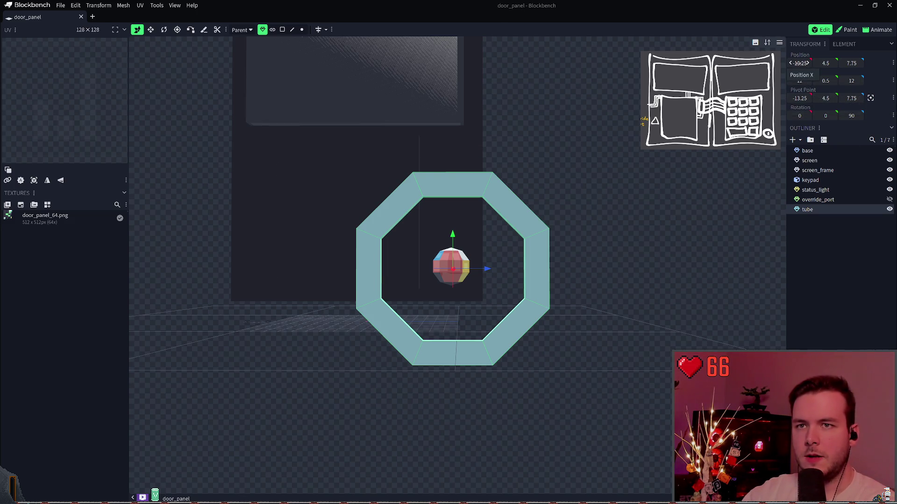
key(ctrl+z)
key(ctrl+s)
Adjust the ring's X position, stepping it between -3 and -5
drag(453, 269, 456, 285)
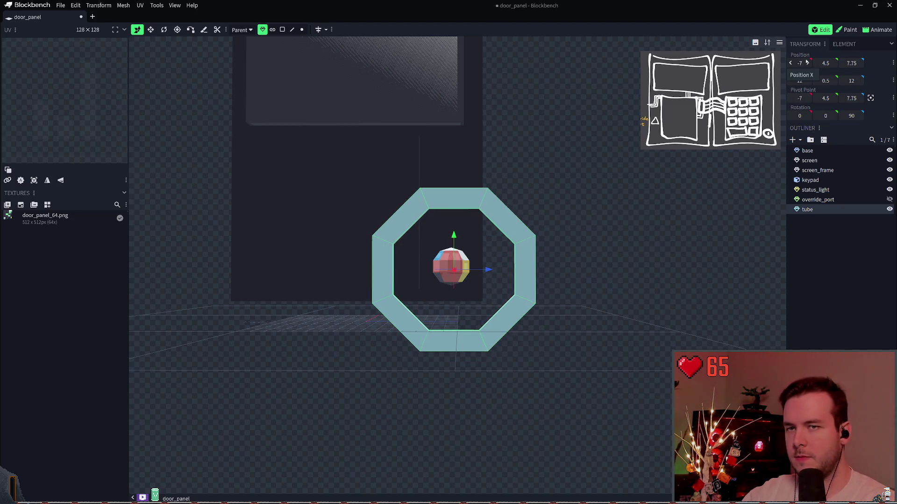
click(807, 63)
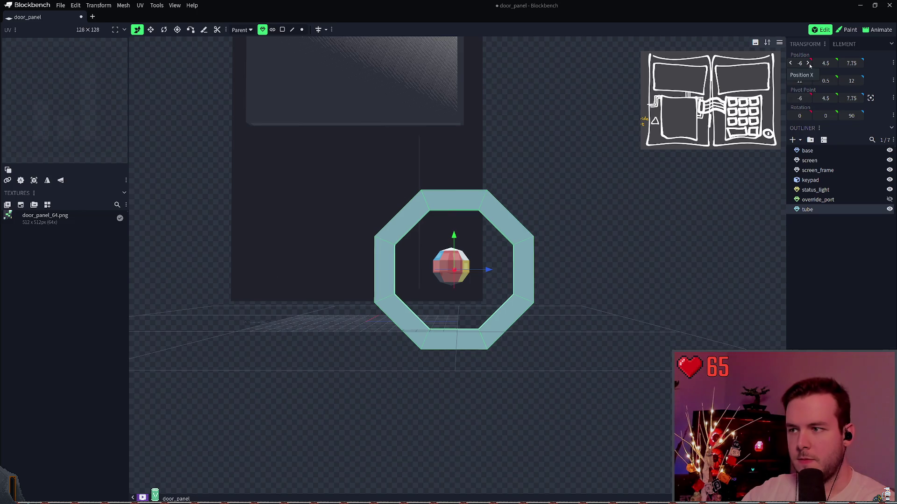
click(809, 64)
click(809, 65)
click(791, 63)
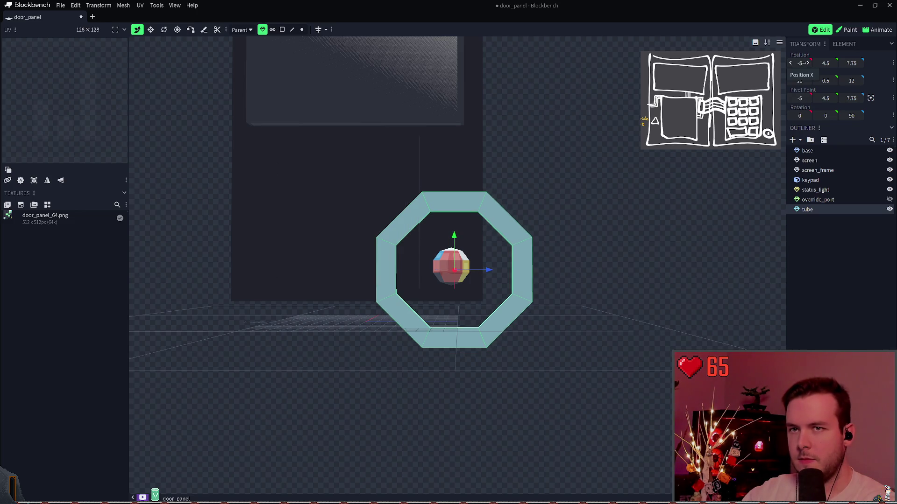
click(807, 63)
click(808, 63)
click(790, 63)
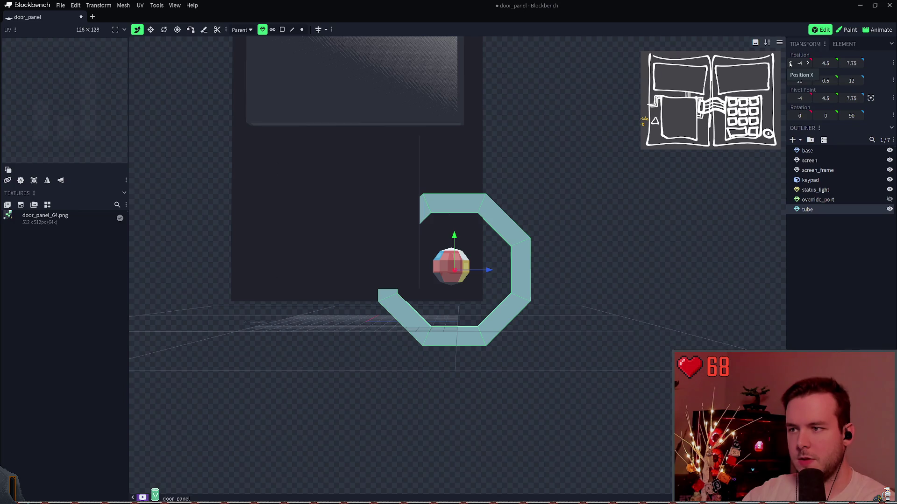
click(791, 63)
Set the ring's X back to -4 and nudge it against the panel, checking from side angles
drag(607, 163, 369, 198)
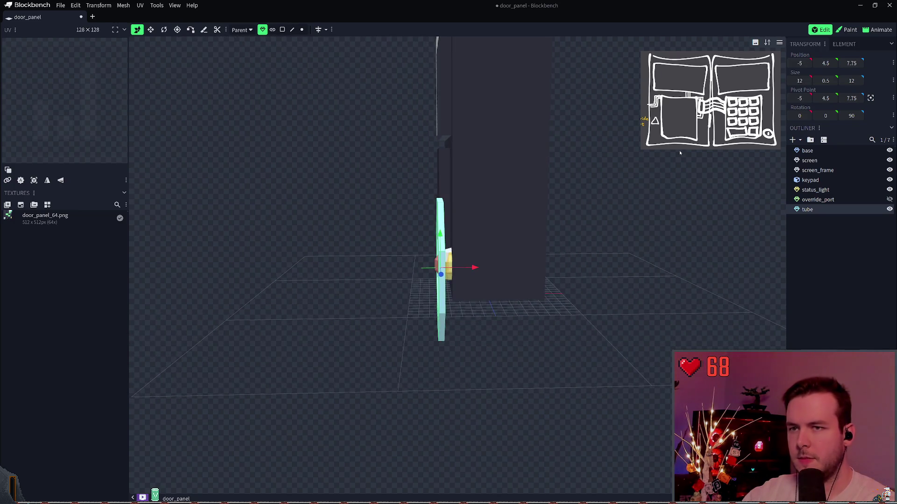
click(808, 63)
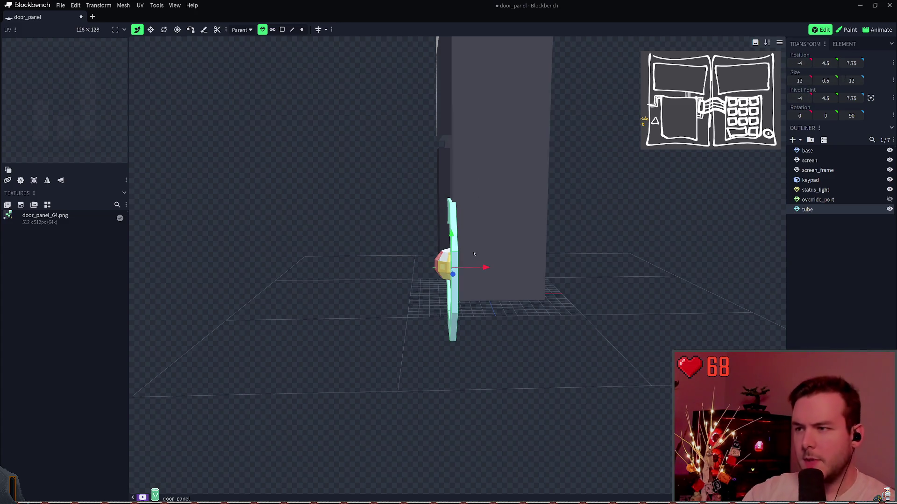
drag(484, 268, 480, 267)
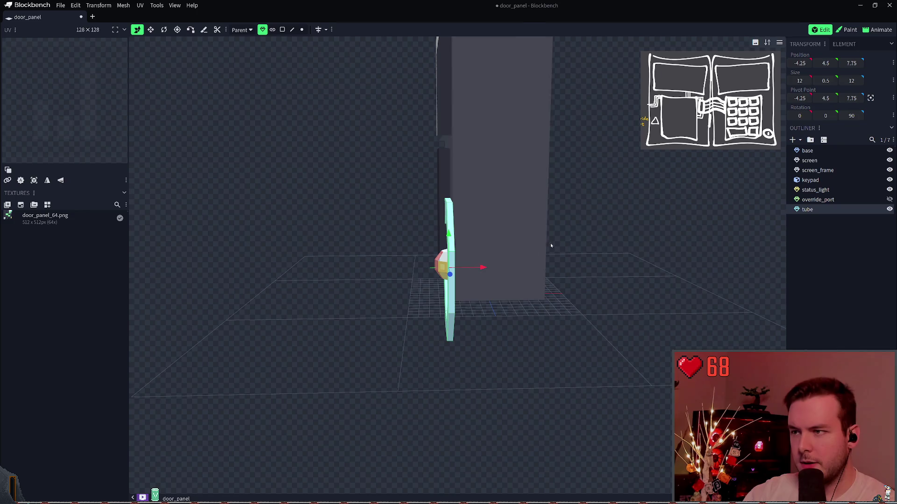
mouse_move(617, 232)
mouse_down()
mouse_move(673, 224)
mouse_move(654, 222)
mouse_up()
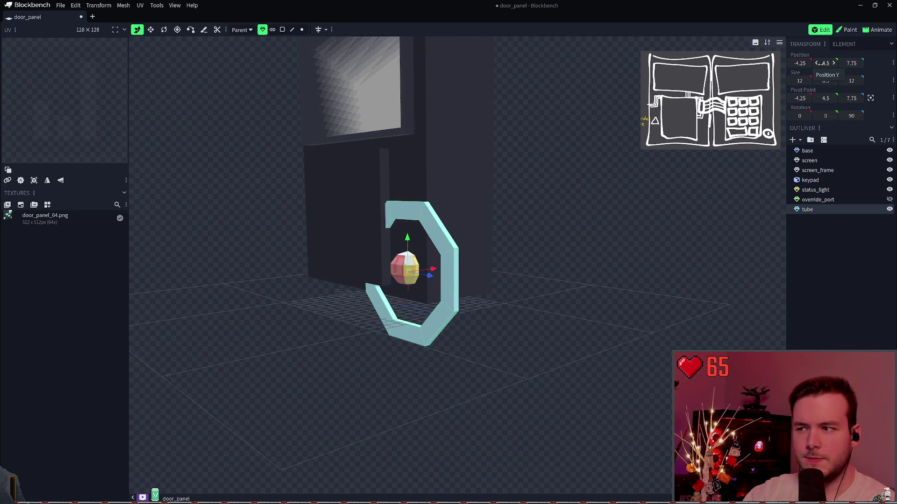
drag(621, 136, 535, 140)
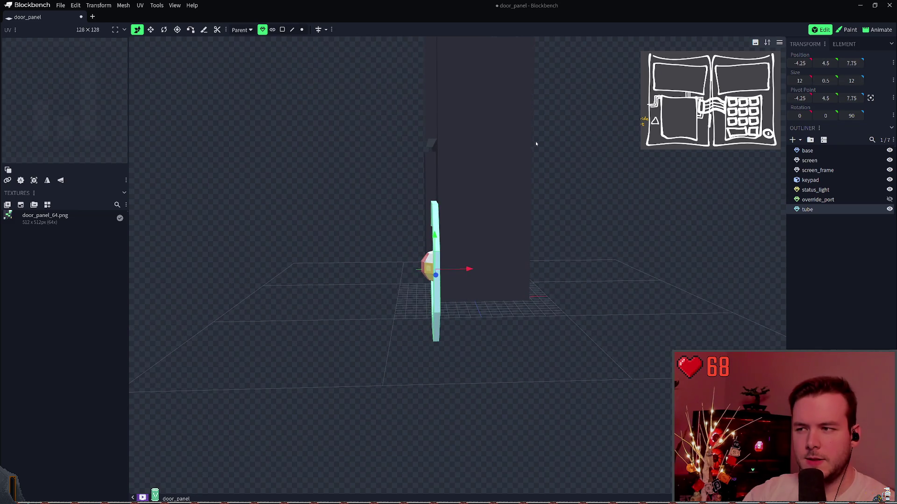
right_click(563, 162)
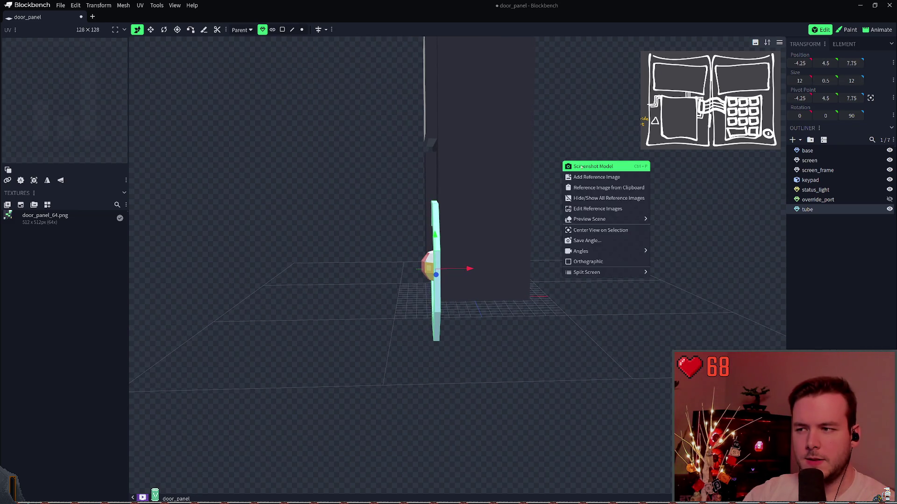
click(583, 140)
drag(584, 152, 631, 150)
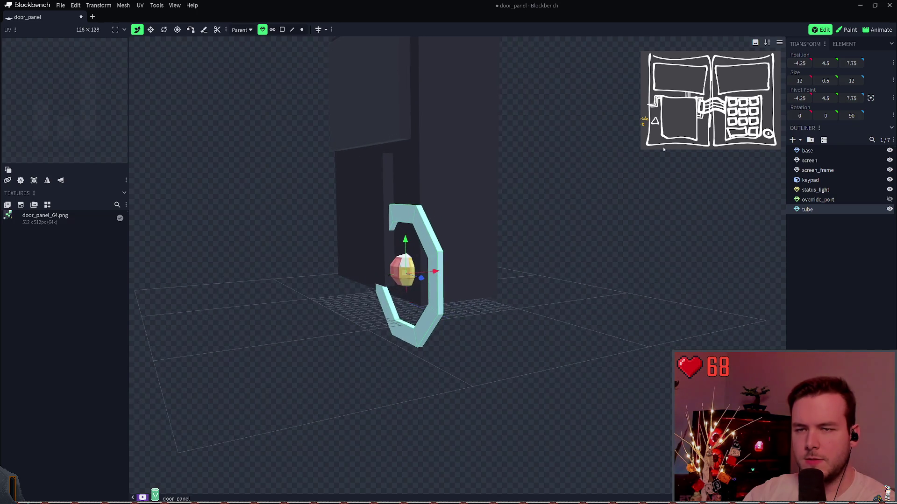
Shrink the tube ring to 10 by 10
key(s)
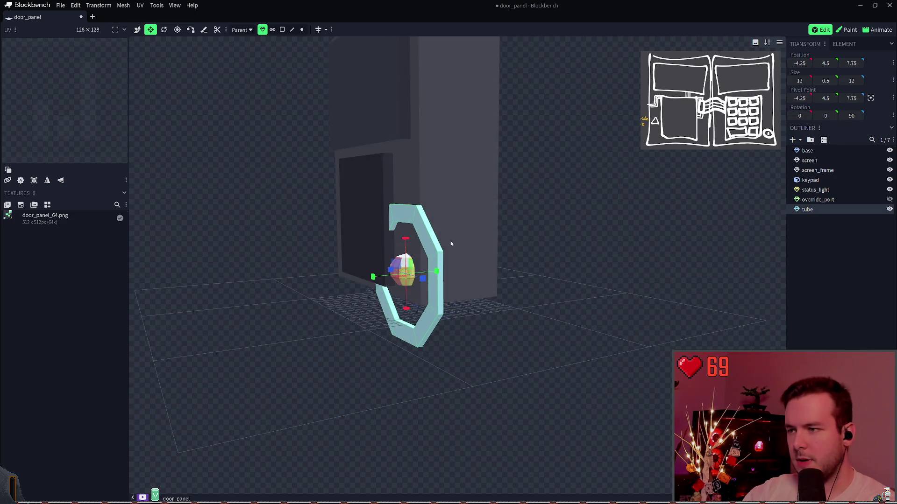
mouse_move(425, 280)
mouse_down()
mouse_move(389, 280)
mouse_move(433, 266)
mouse_move(429, 312)
mouse_up()
mouse_move(610, 239)
mouse_down()
mouse_move(432, 240)
mouse_move(536, 255)
mouse_move(568, 230)
mouse_up()
scroll(467, 239, up, 5)
scroll(531, 251, up, 2)
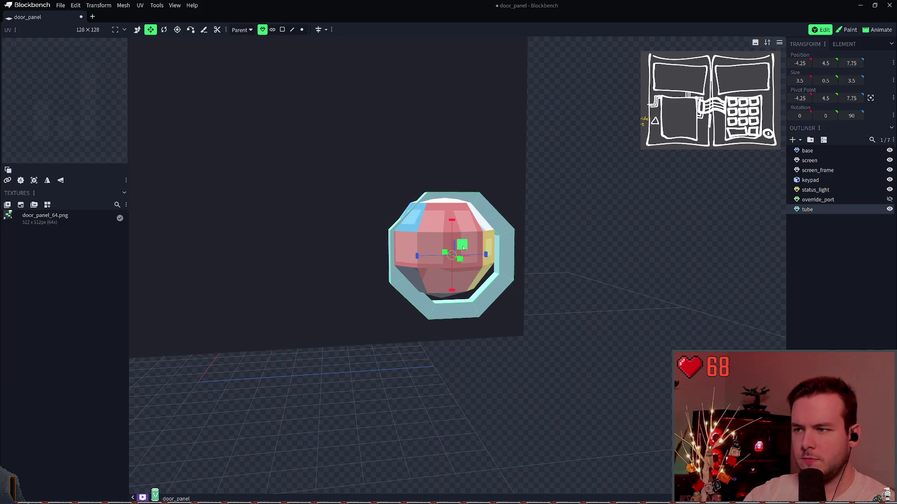
Raise the tube by 0.25
key(v)
mouse_move(488, 261)
mouse_down()
mouse_move(445, 229)
mouse_move(446, 219)
mouse_up()
mouse_move(553, 232)
mouse_down()
mouse_move(466, 236)
mouse_move(436, 210)
mouse_up()
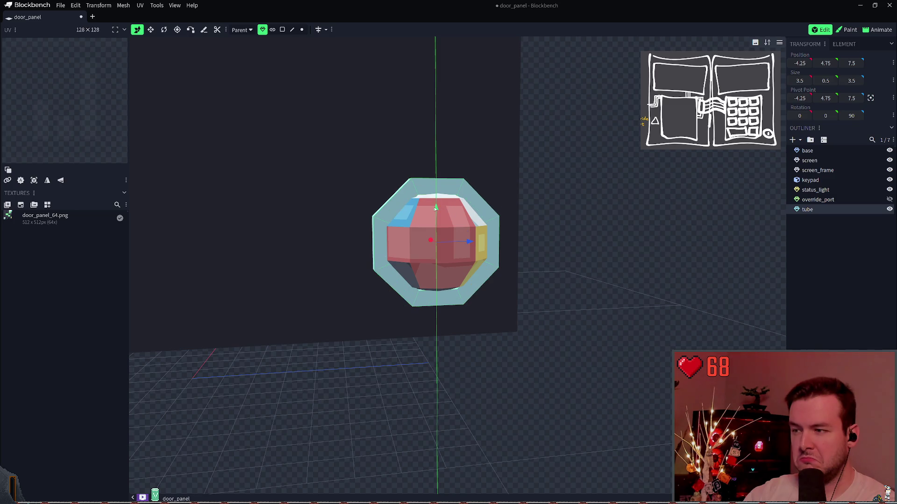
mouse_move(559, 202)
mouse_down()
mouse_move(528, 144)
mouse_move(524, 76)
mouse_move(564, 188)
mouse_move(526, 190)
mouse_move(494, 207)
mouse_up()
Shrink the tube to 3.1 across, save, and deselect it
key(s)
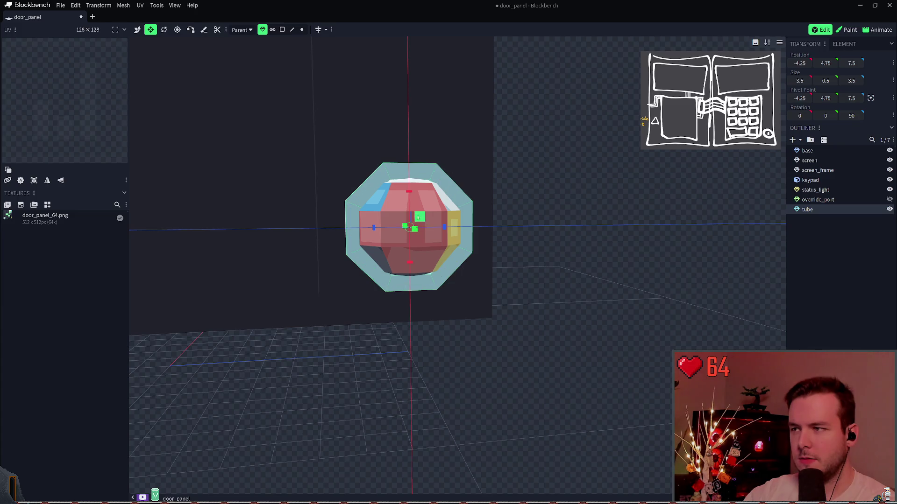
drag(420, 215, 415, 219)
key(ctrl+s)
drag(419, 216, 413, 218)
drag(546, 191, 578, 182)
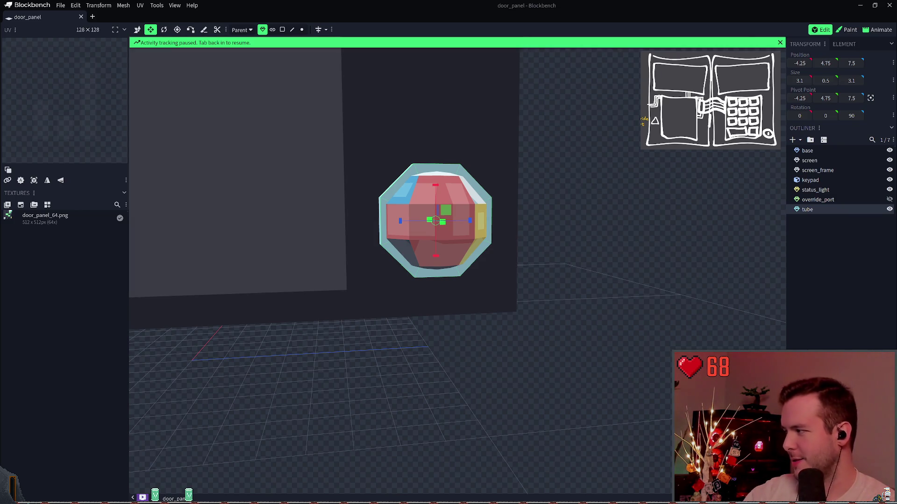
key(Escape)
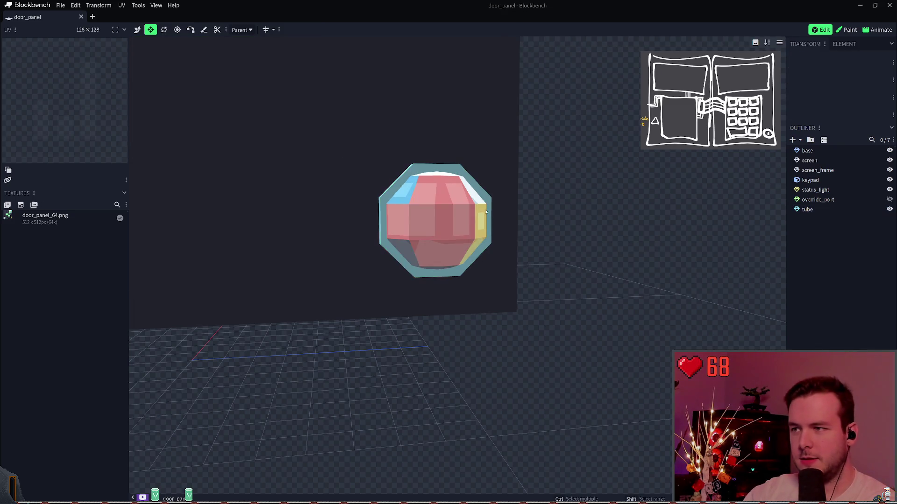
Save door_panel, select the tube in the Outliner, and switch to the Paint workspace
scroll(595, 229, down, 3)
scroll(597, 226, up, 5)
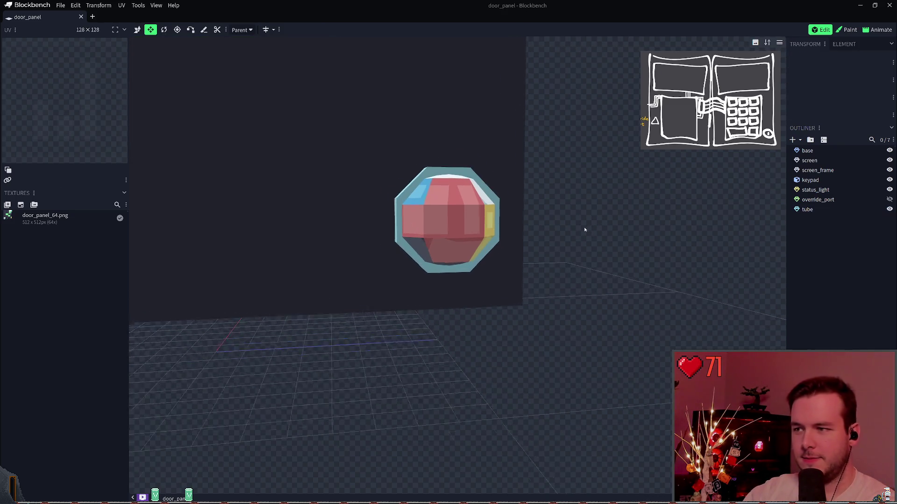
key(ctrl+s)
scroll(577, 258, down, 5)
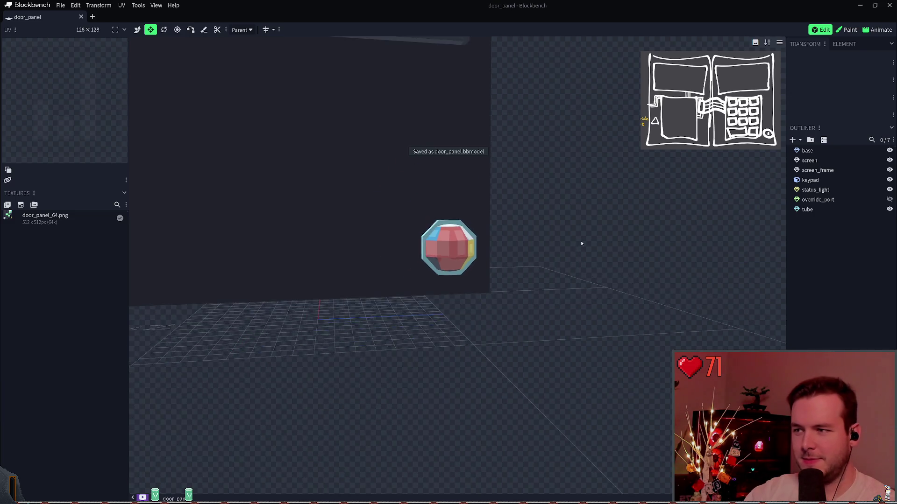
scroll(556, 326, up, 5)
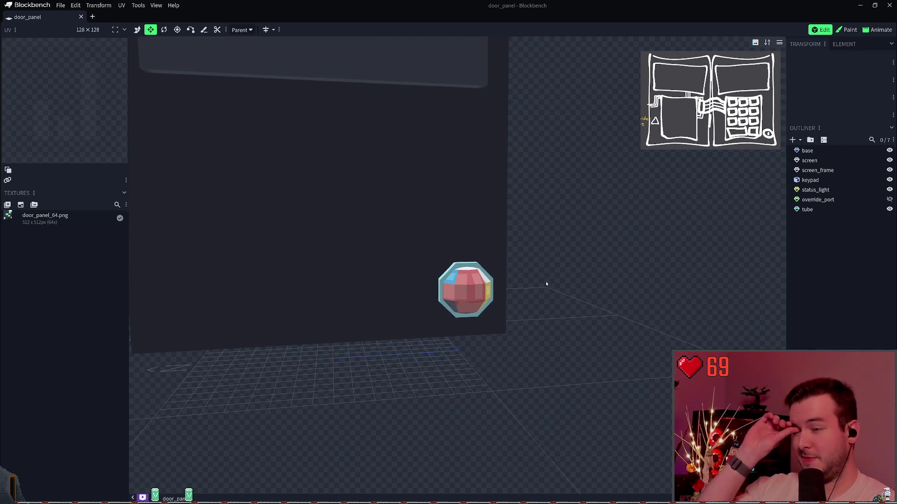
scroll(574, 281, down, 1)
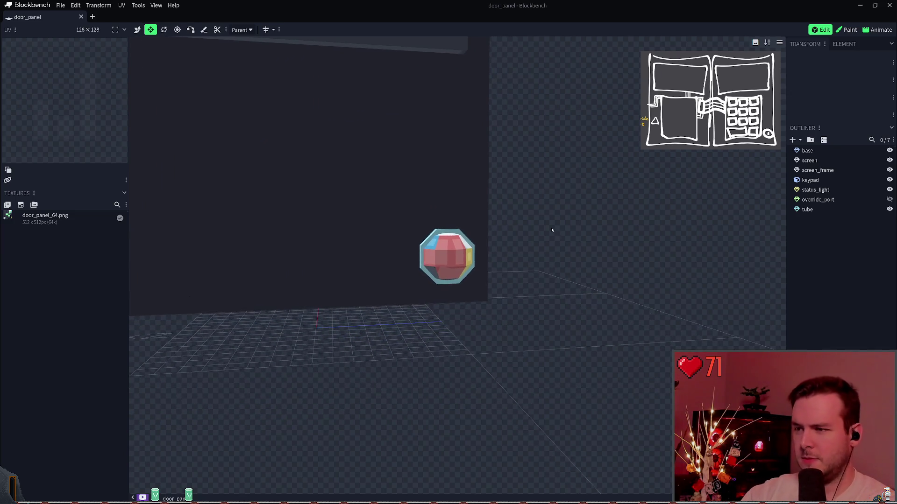
scroll(551, 230, up, 3)
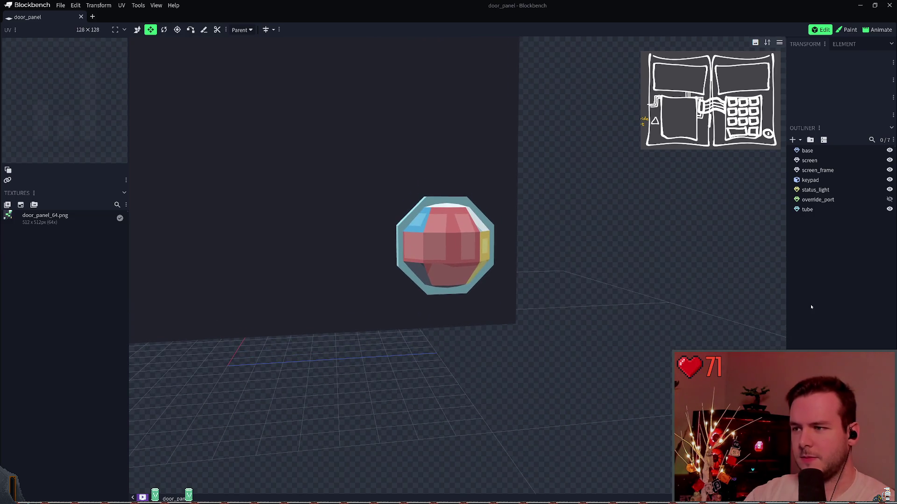
click(813, 209)
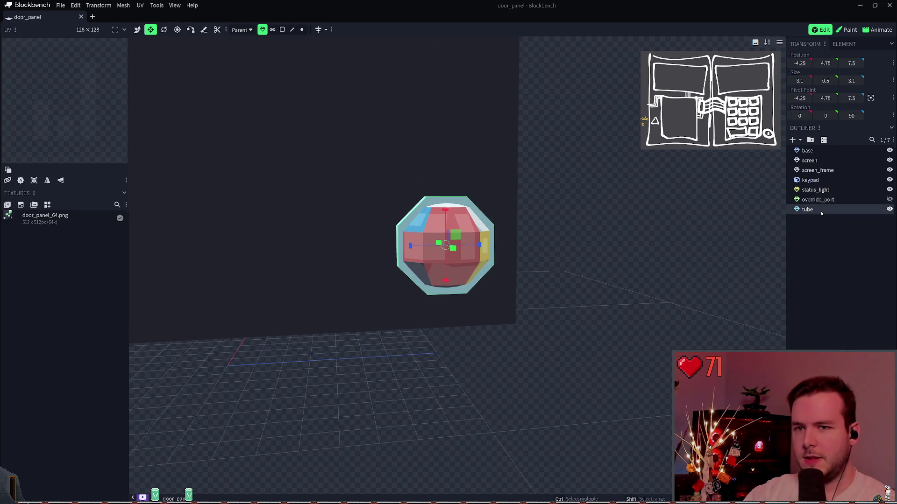
click(839, 31)
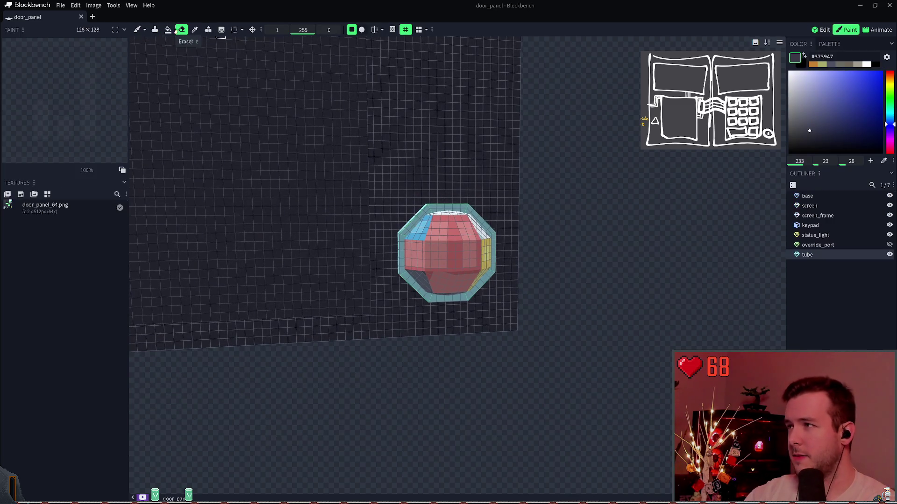
Choose the Paint Bucket with colour #4c4e5b, then create and undo a new texture
click(168, 30)
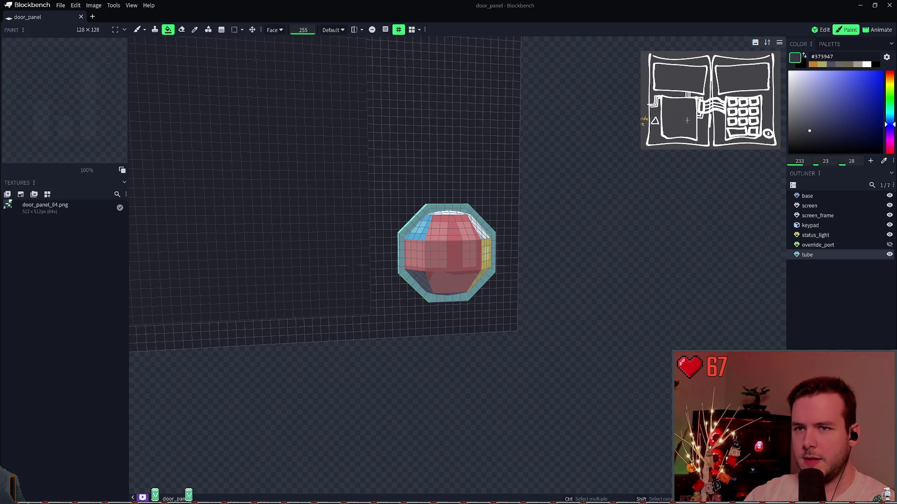
click(805, 126)
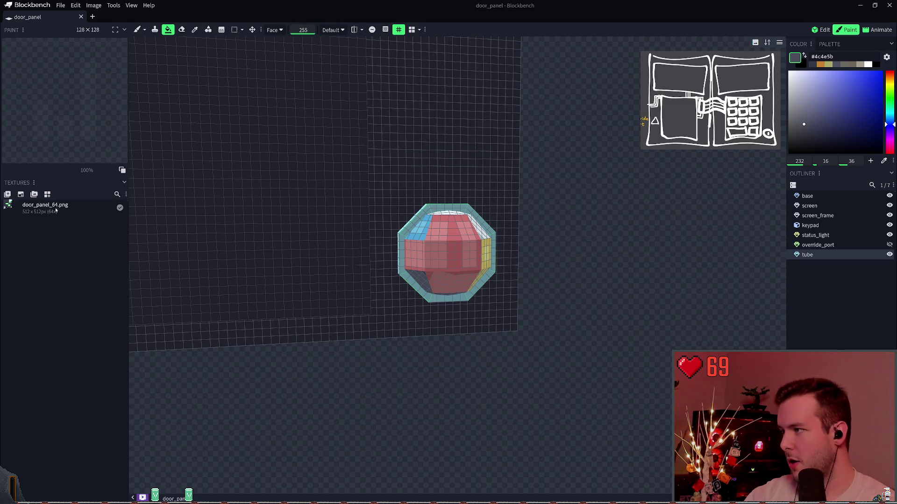
key(ctrl+t)
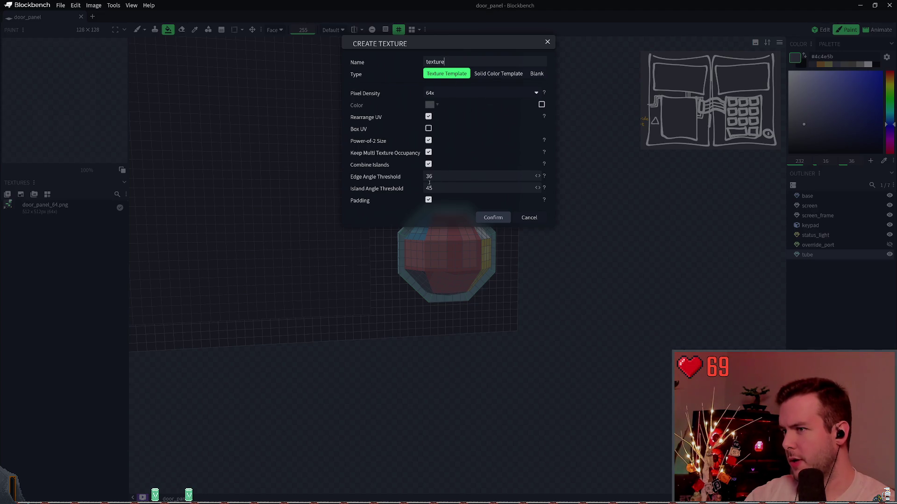
click(492, 217)
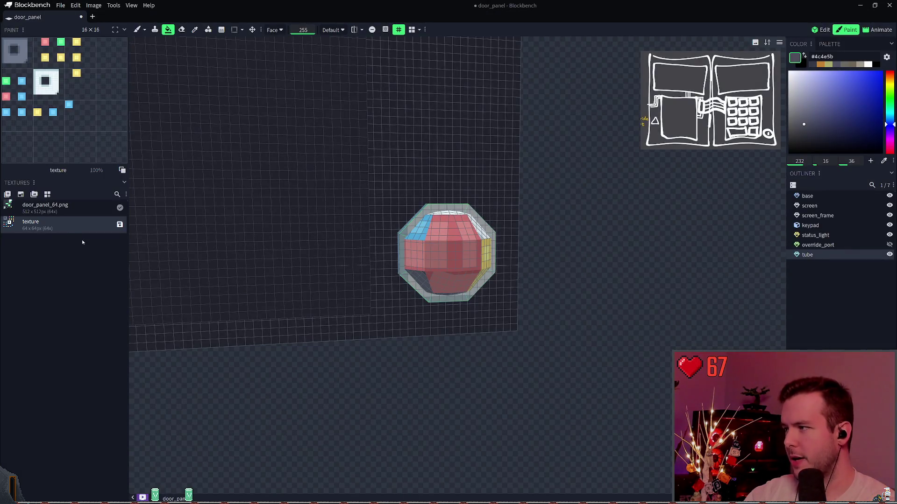
key(ctrl+z)
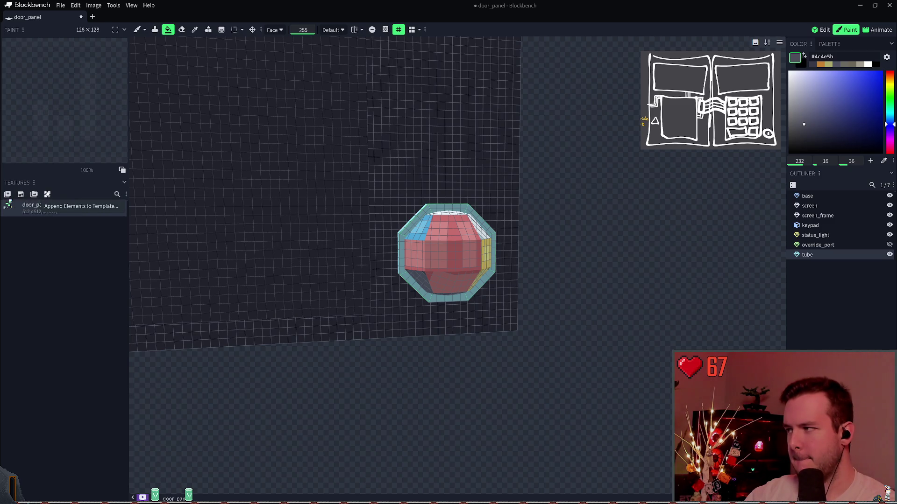
Start and cancel Create Texture again, then open door_panel_64.png's context menu
click(20, 194)
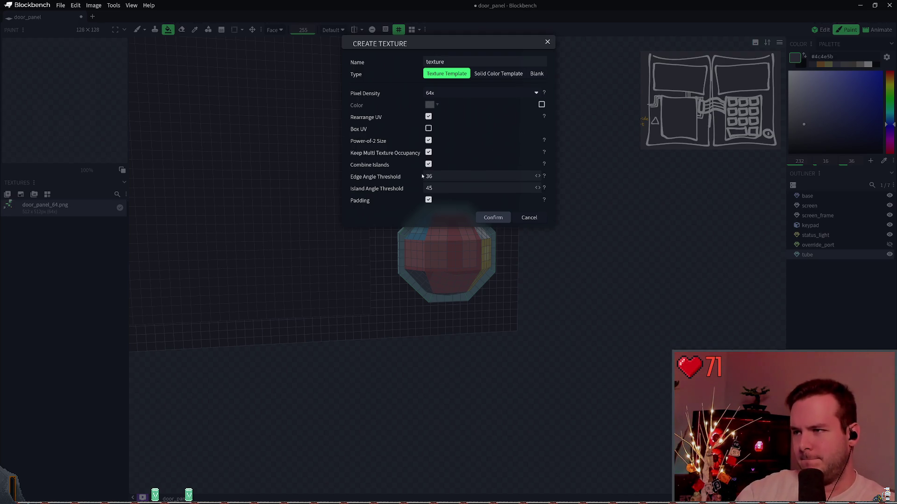
click(529, 217)
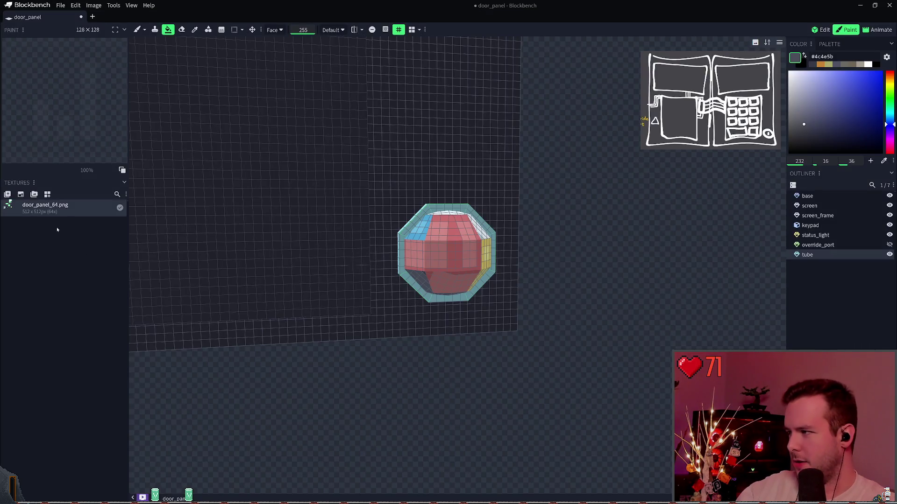
right_click(67, 208)
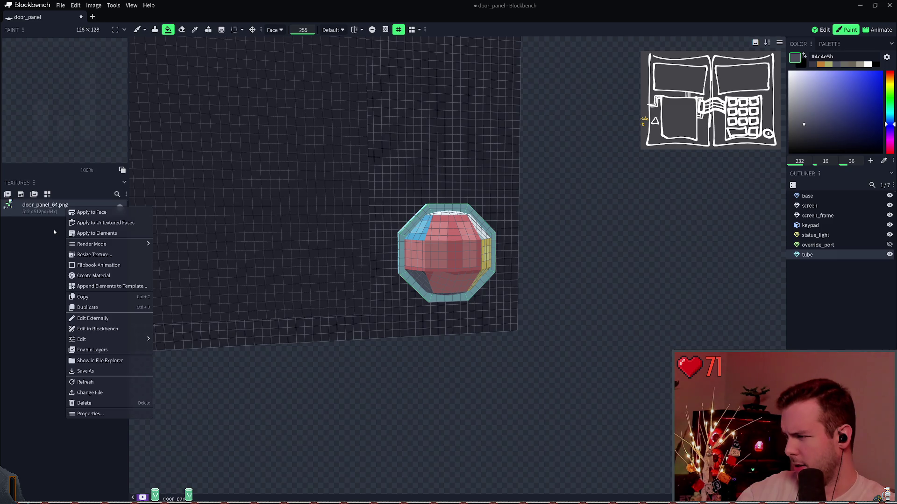
Delete the door_panel_64.png texture and centre the door panel in the view
click(89, 403)
scroll(537, 212, down, 5)
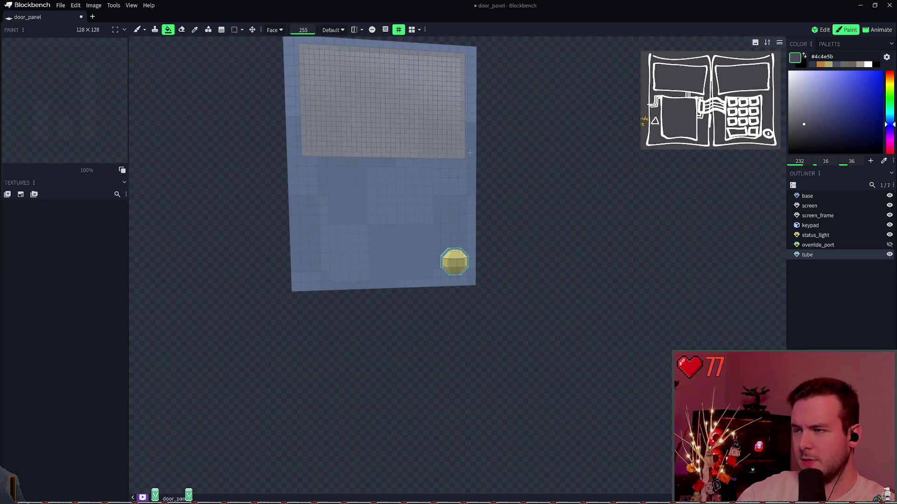
drag(537, 212, 514, 231)
scroll(548, 238, up, 5)
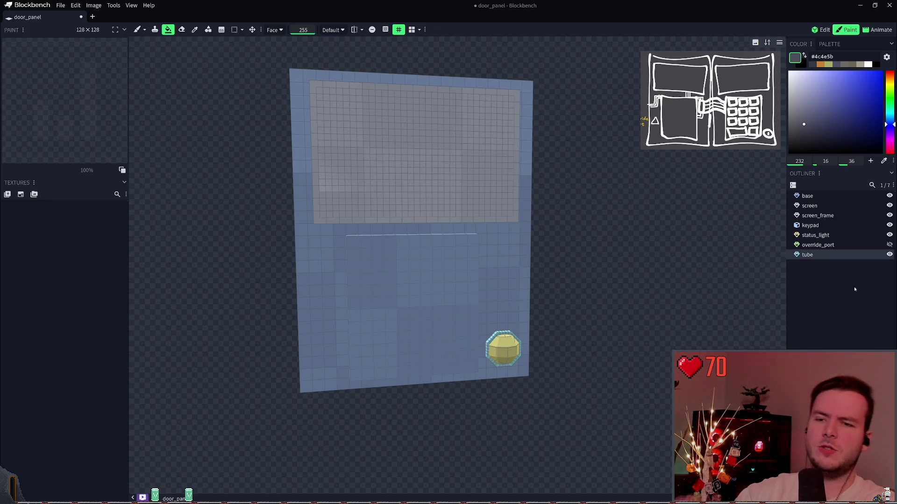
Save the now untextured door_panel model
click(828, 271)
key(ctrl+s)
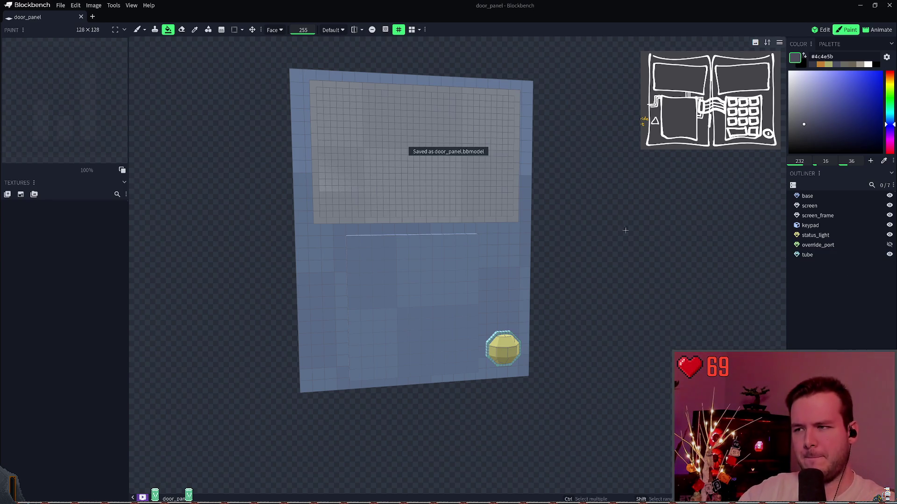
drag(622, 226, 609, 219)
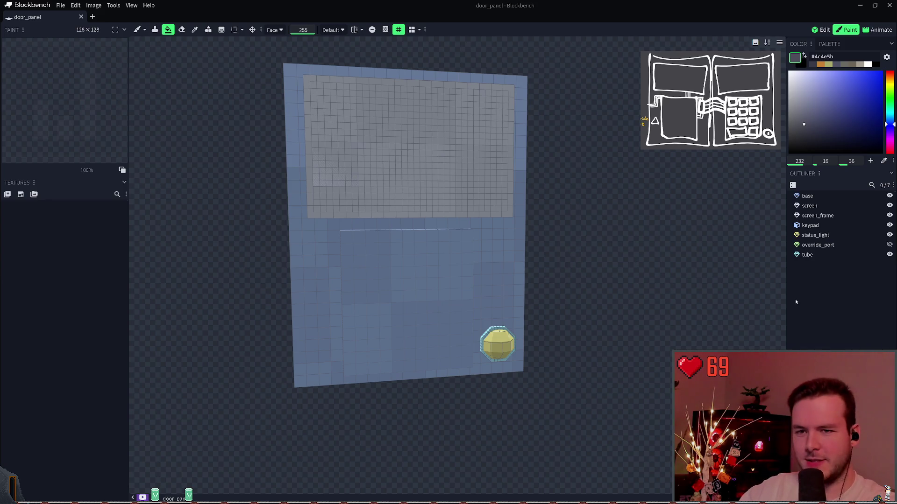
click(830, 257)
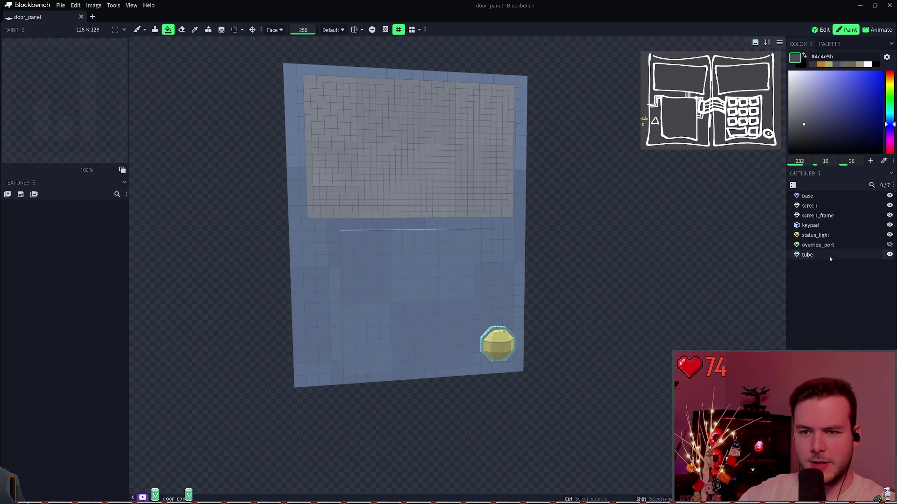
key(ctrl+s)
drag(582, 226, 607, 250)
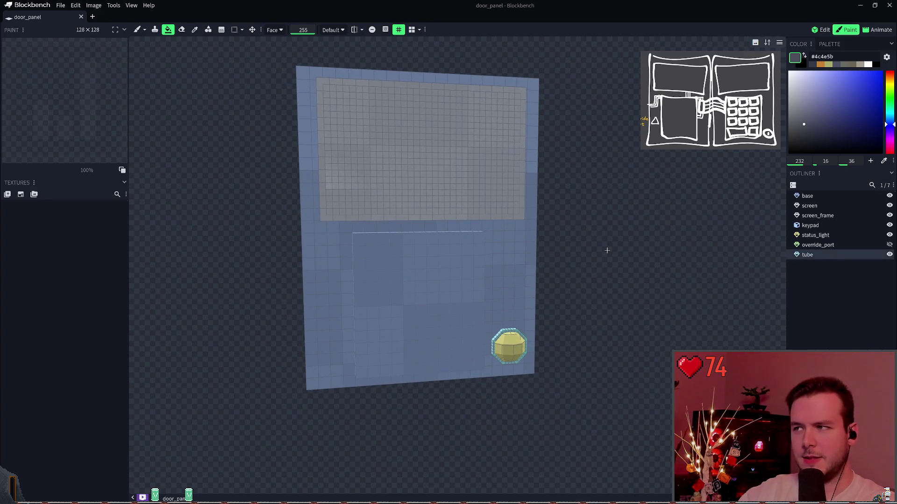
Rename the tube element to status_light_frame
ctrl+click(813, 255)
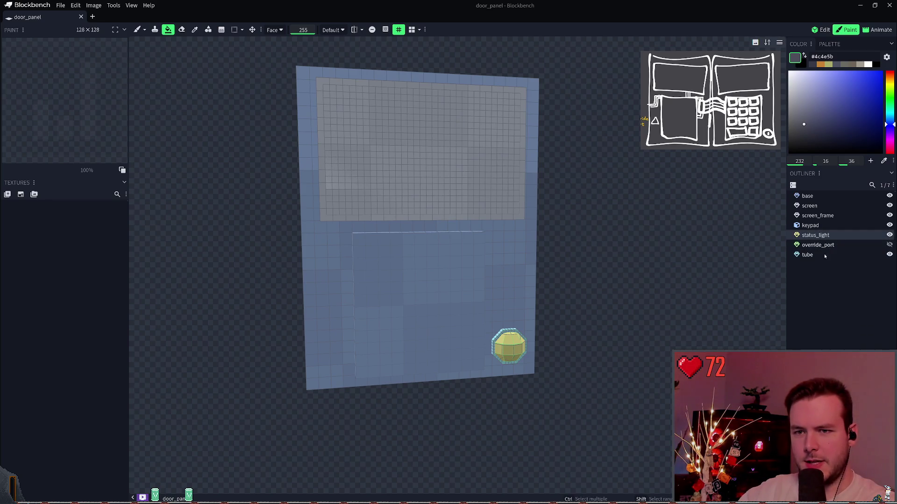
double_click(815, 256)
text(status_l)
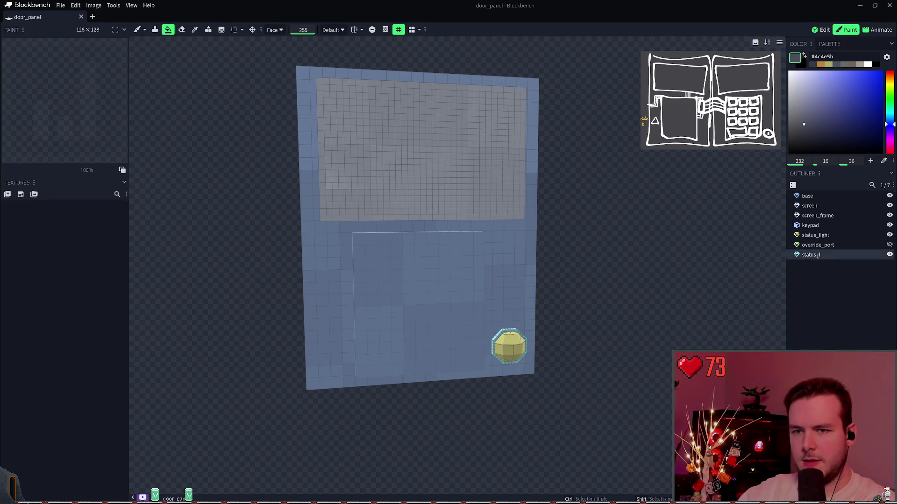
text(ight_frame)
key(Return)
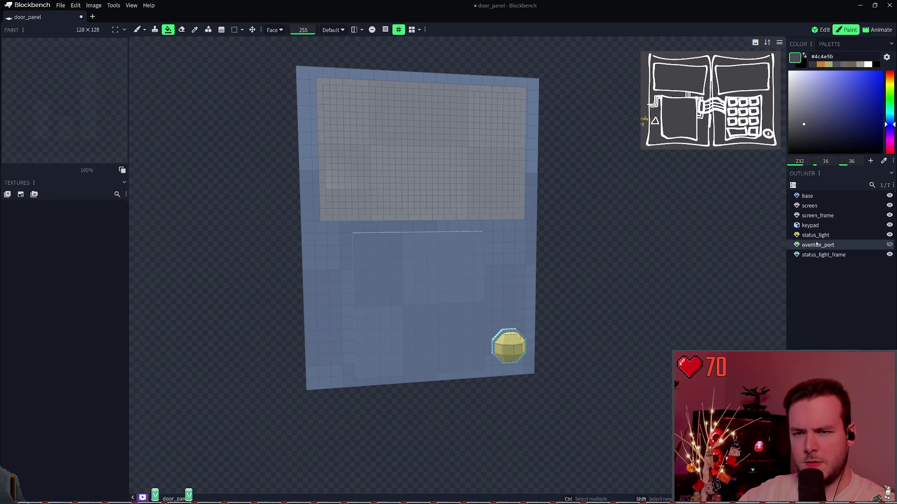
Look over the Outliner options for status_light_frame and status_light
right_click(816, 244)
key(Escape)
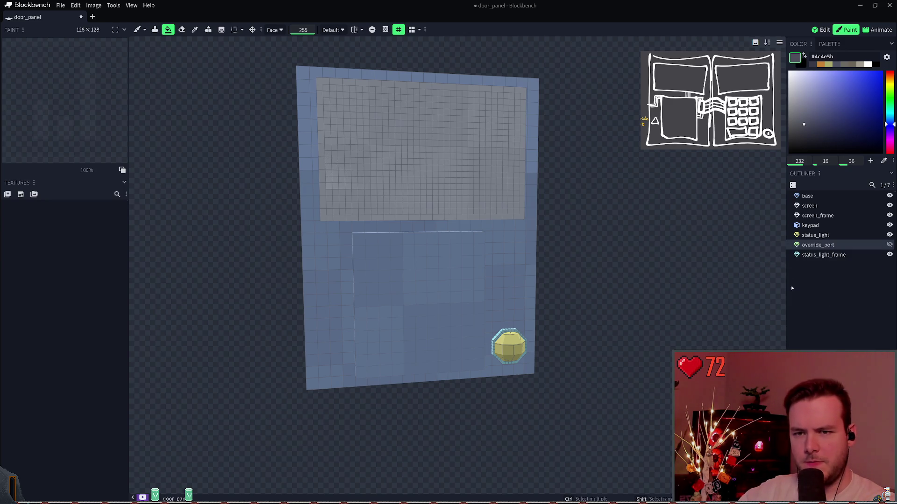
click(817, 254)
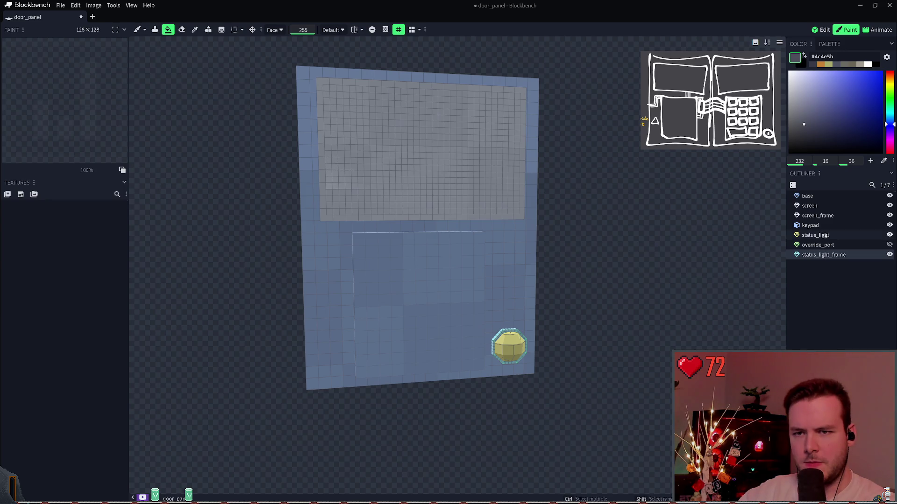
click(825, 236)
click(793, 185)
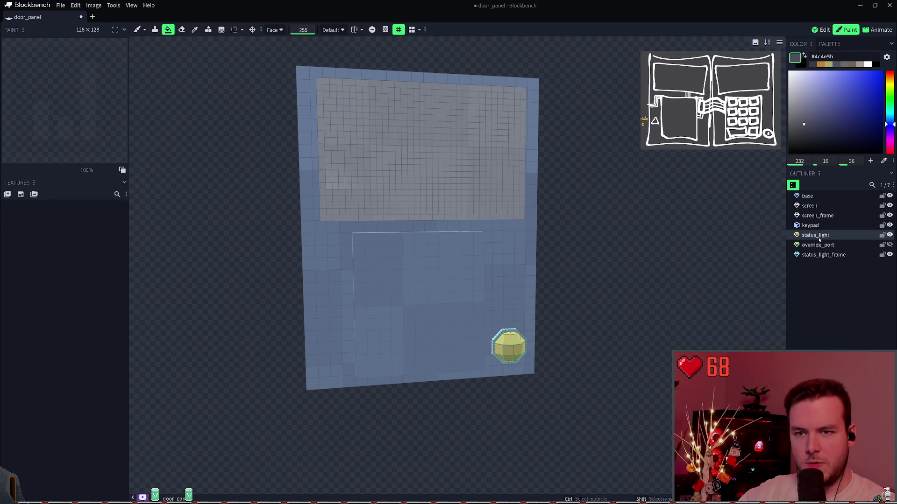
click(792, 185)
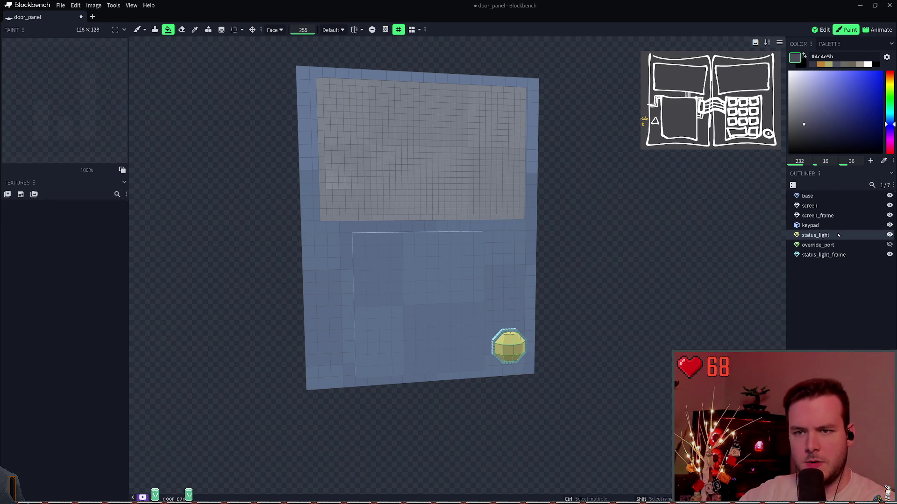
right_click(828, 235)
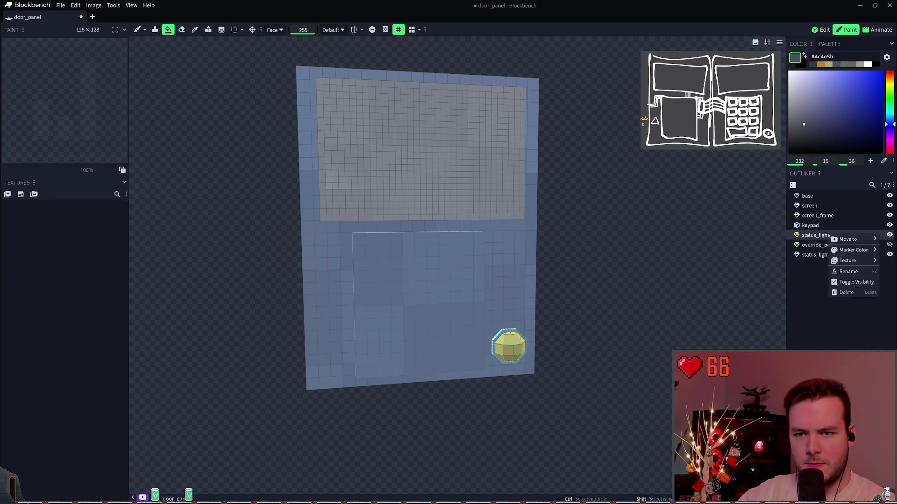
click(828, 235)
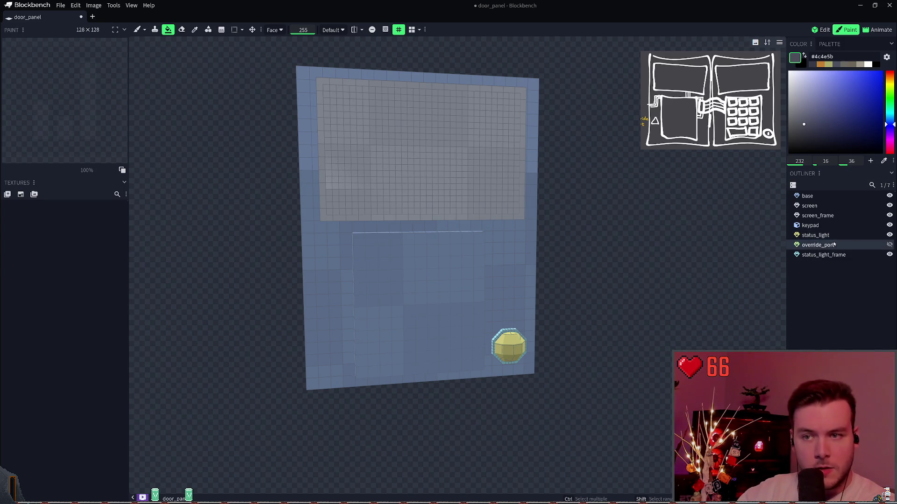
Switch to Edit mode, save, and move override_port above status_light in the Outliner
key(Tab)
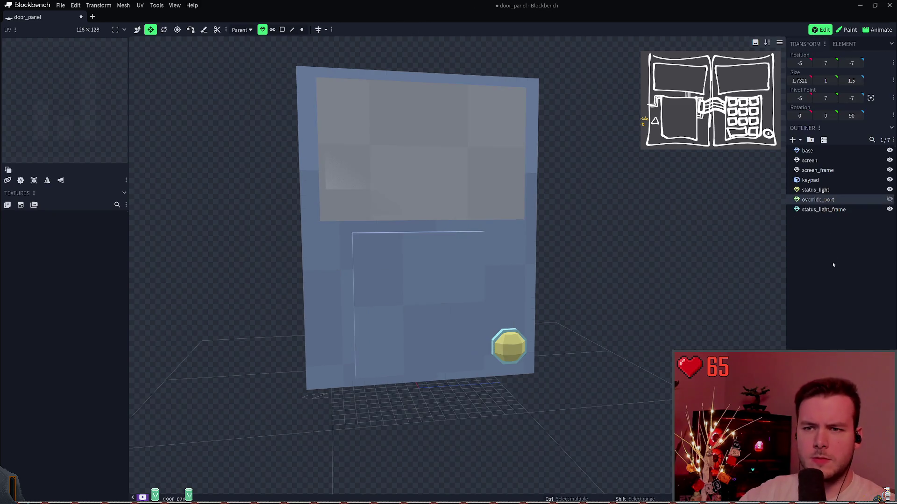
key(ctrl+s)
drag(818, 200, 817, 187)
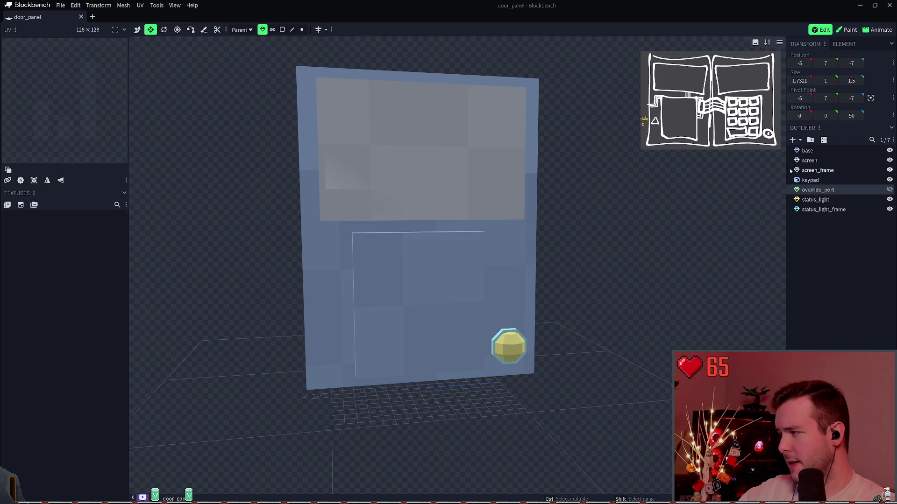
Select status_light, status_light_frame, override_port and keypad in turn to check the new order
click(816, 200)
click(822, 209)
click(815, 199)
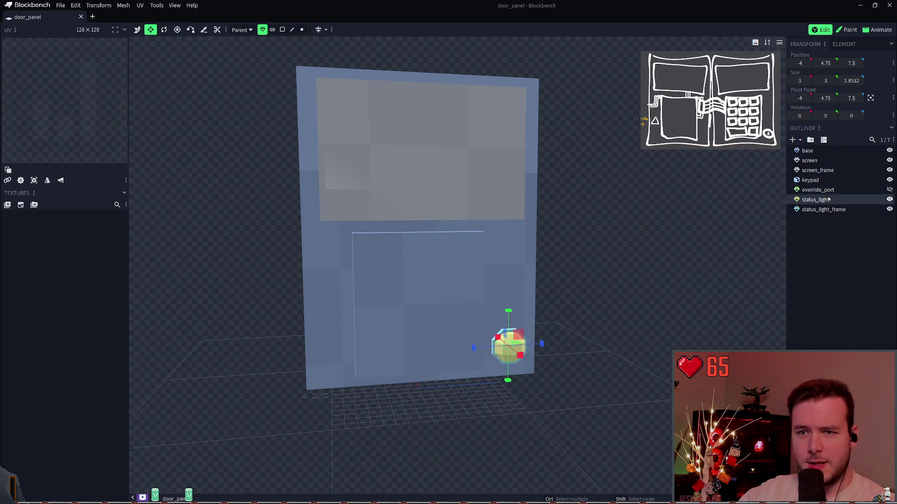
click(818, 190)
click(839, 180)
click(836, 189)
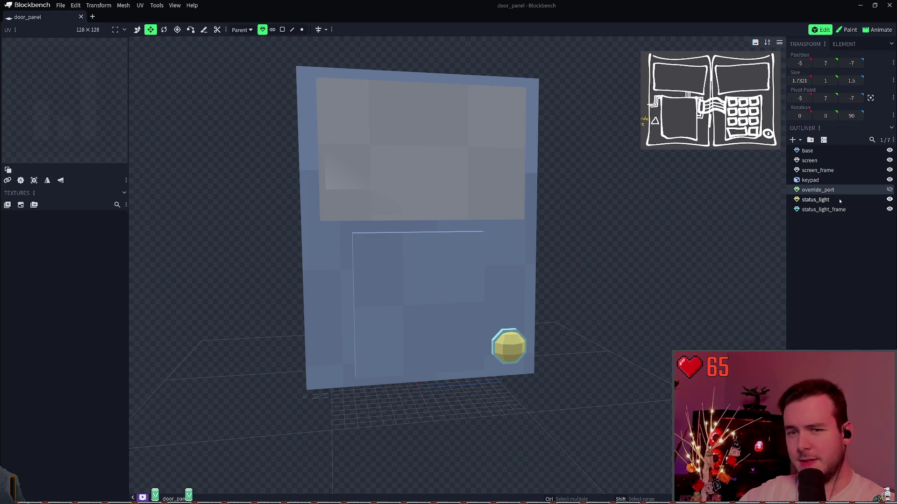
click(839, 200)
click(836, 209)
click(837, 200)
click(833, 188)
click(817, 199)
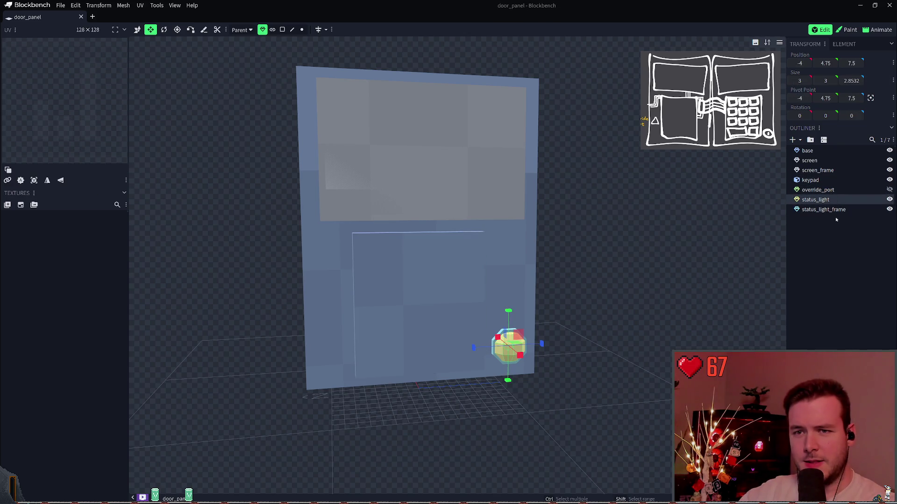
click(817, 190)
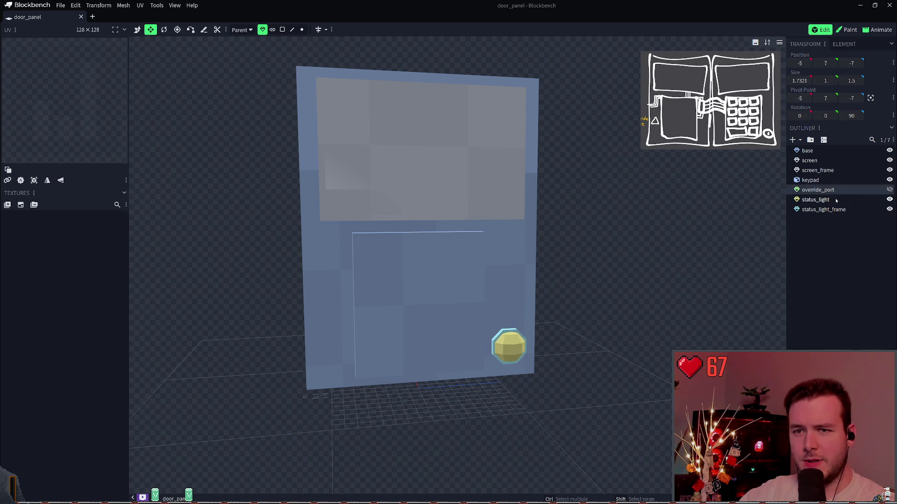
click(815, 199)
Save the project again and select every element in the model
mouse_move(612, 284)
mouse_down()
mouse_move(593, 250)
mouse_move(564, 234)
mouse_move(611, 246)
mouse_move(574, 256)
mouse_up()
key(ctrl+s)
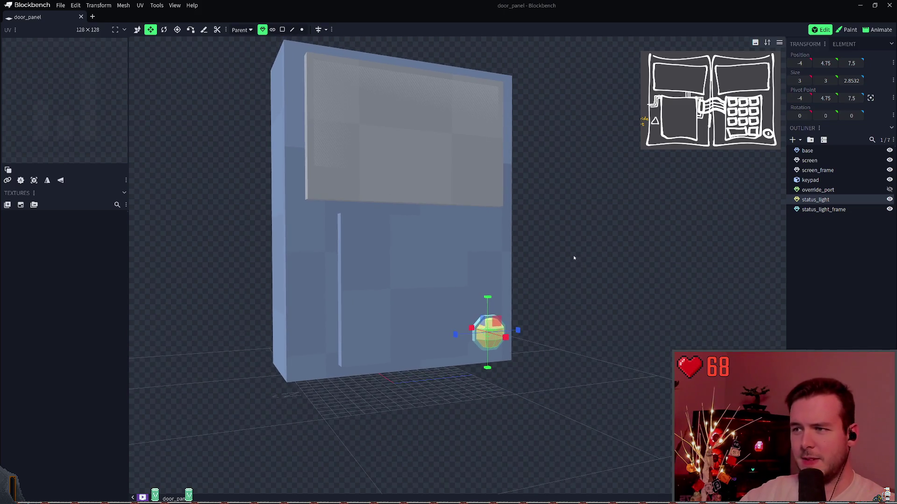
click(823, 210)
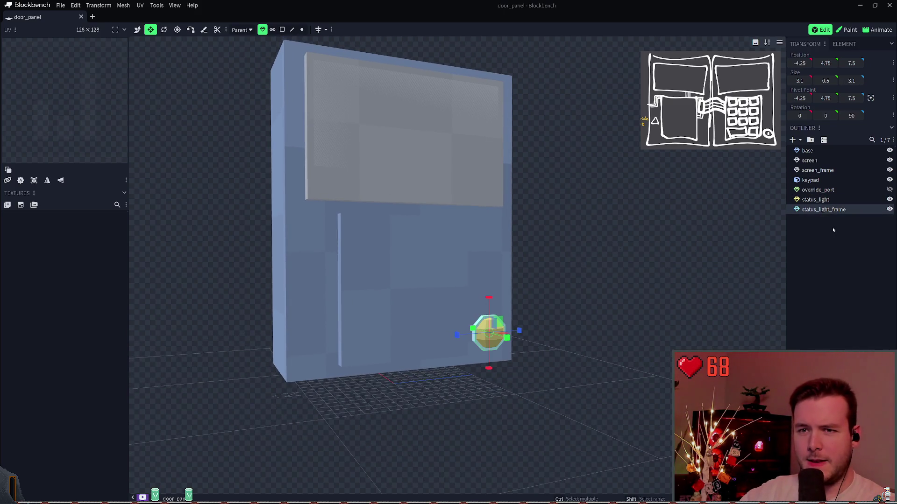
key(ctrl+s)
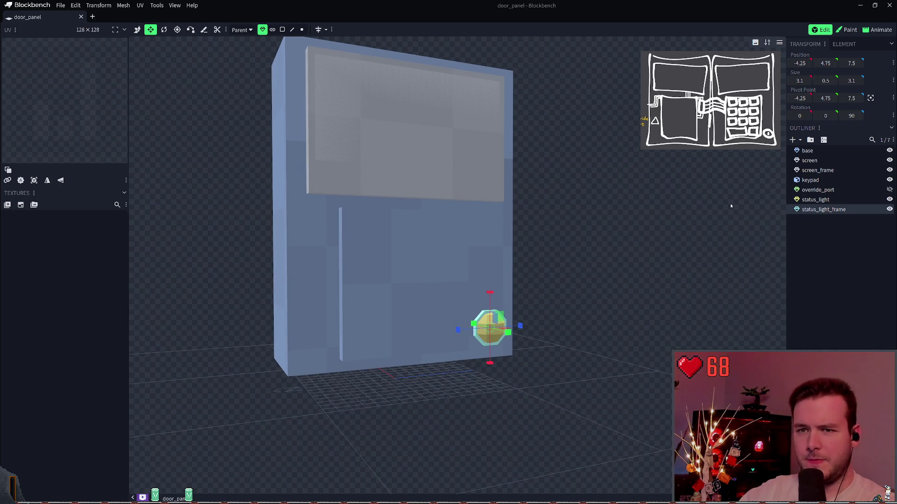
key(ctrl+a)
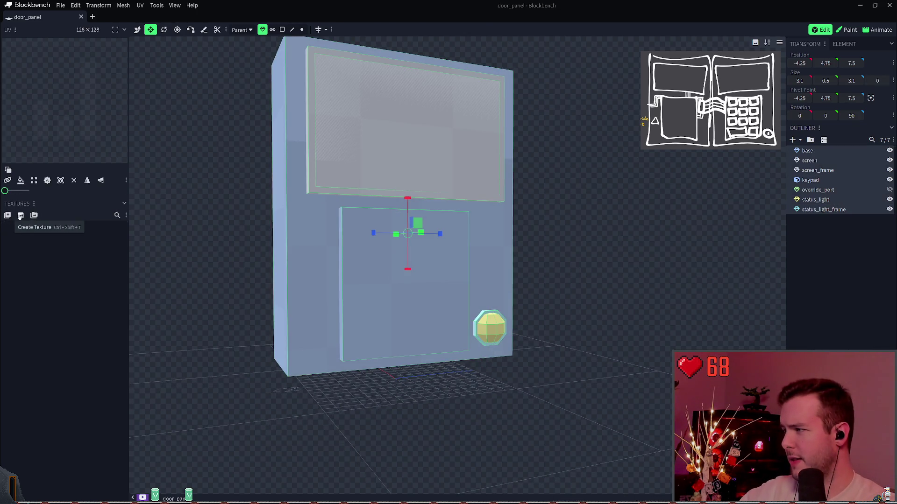
Create a new template texture at 64x pixel density and save it as door_panel_64.png
click(22, 216)
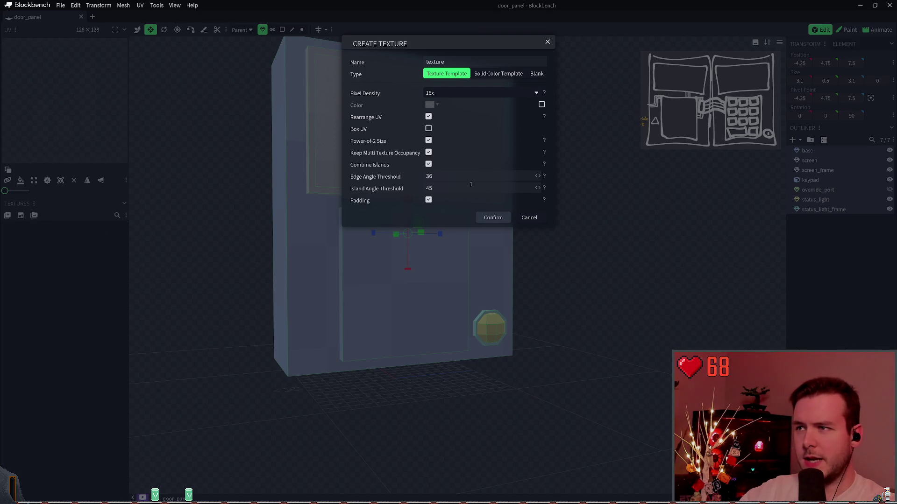
click(437, 93)
click(442, 124)
click(493, 217)
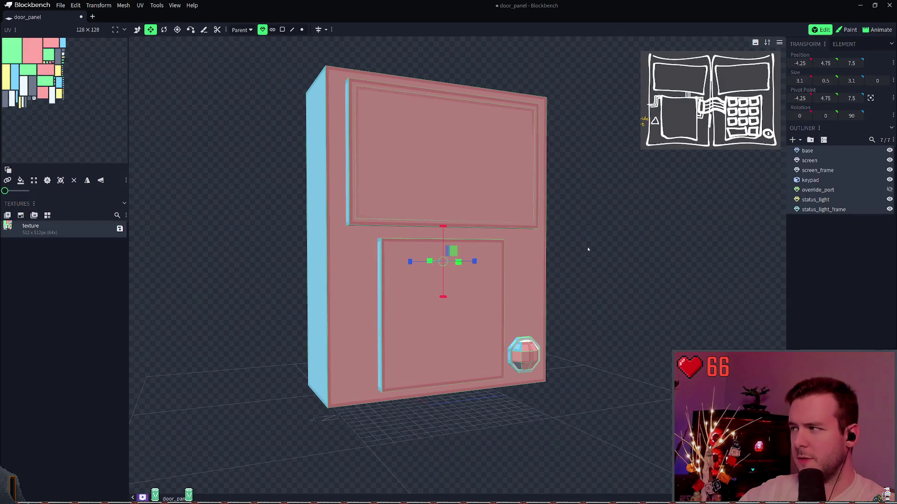
key(ctrl+s)
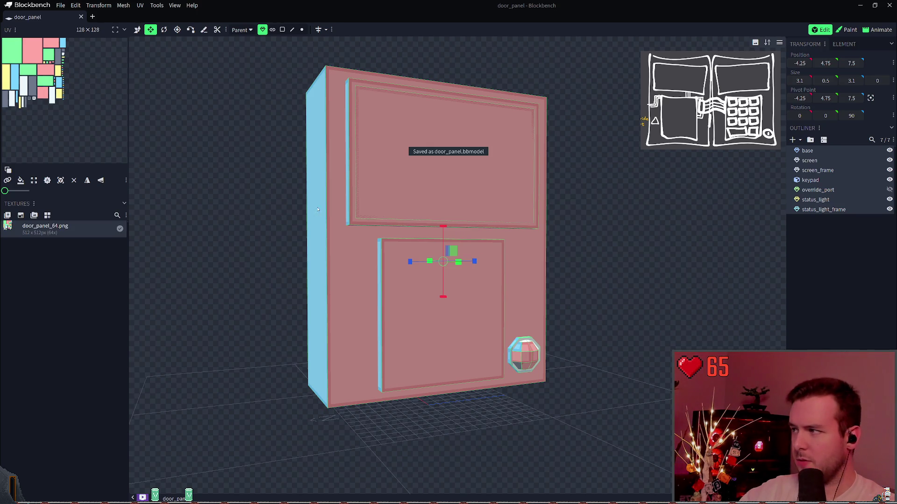
Clear the selection and switch to the Paint workspace
click(818, 276)
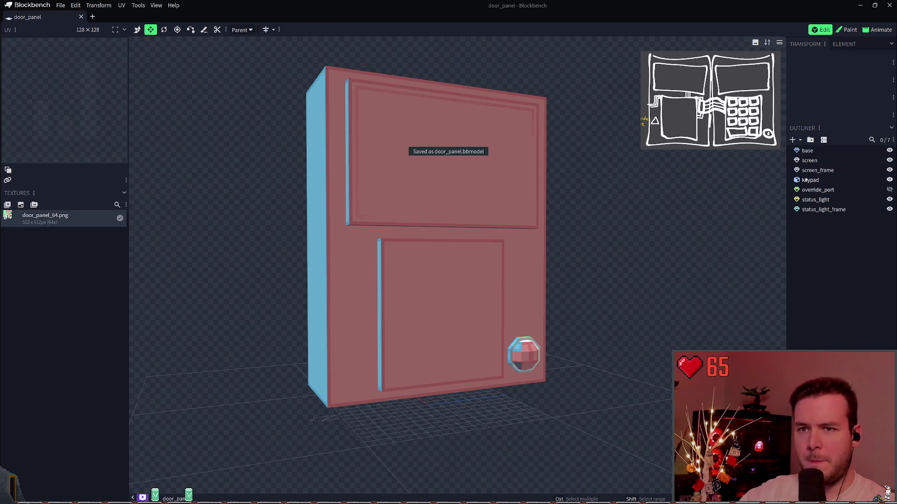
drag(537, 208, 555, 206)
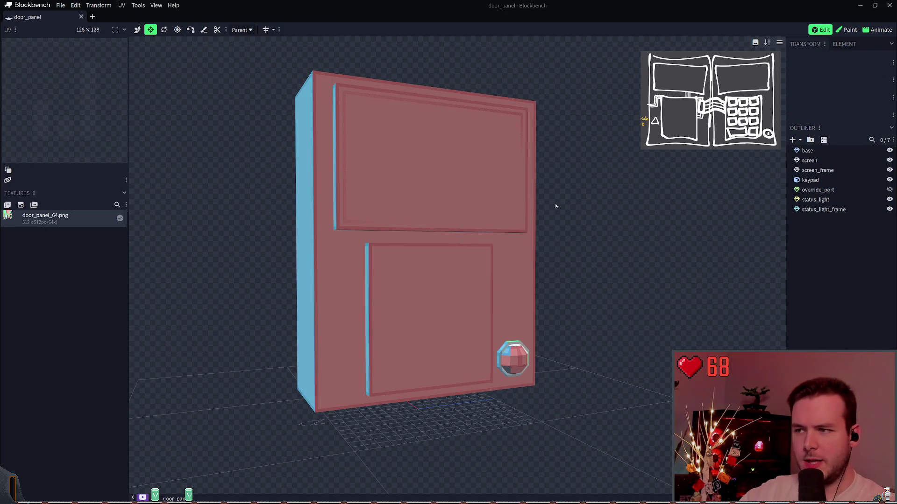
click(846, 30)
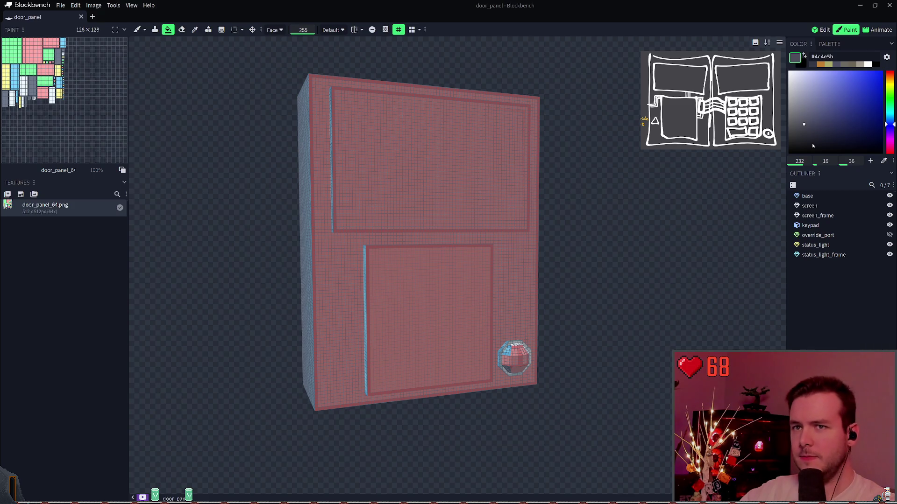
Fill whole elements dark grey, covering the base and screen frame but undoing the keypad fill
mouse_move(449, 56)
mouse_down()
mouse_move(472, 51)
mouse_move(220, 37)
mouse_up()
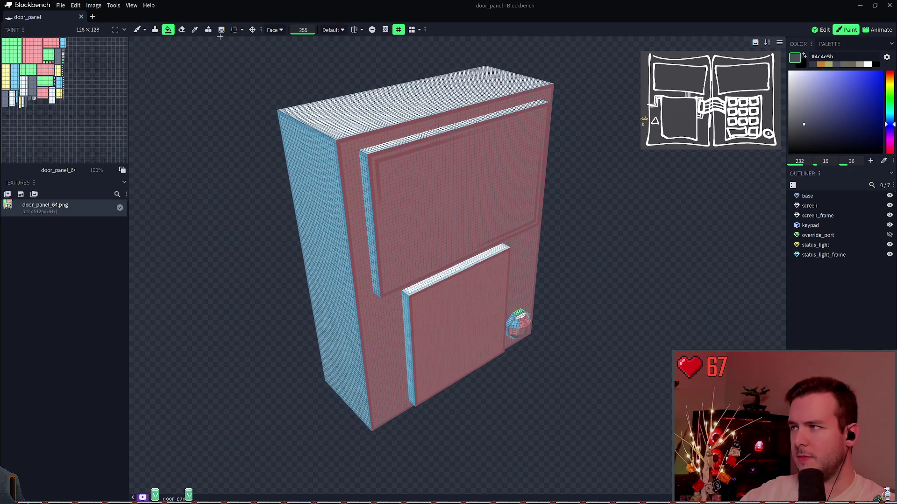
click(274, 30)
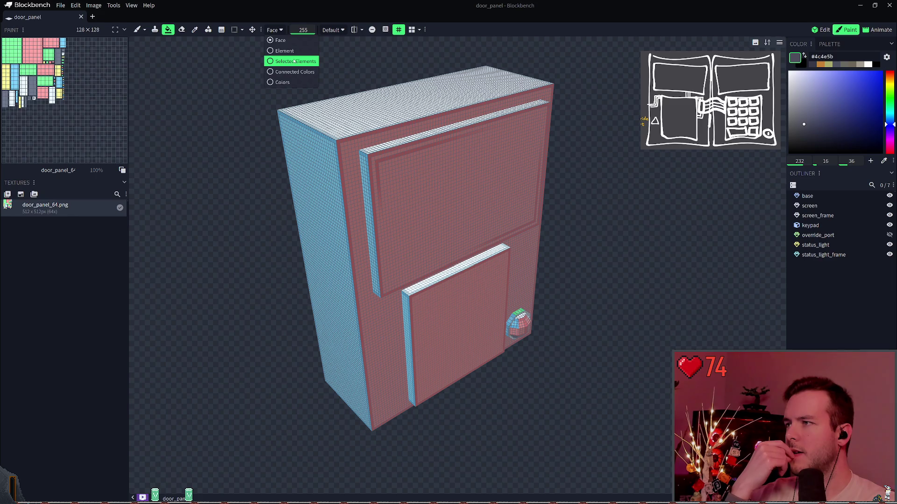
click(284, 50)
click(341, 136)
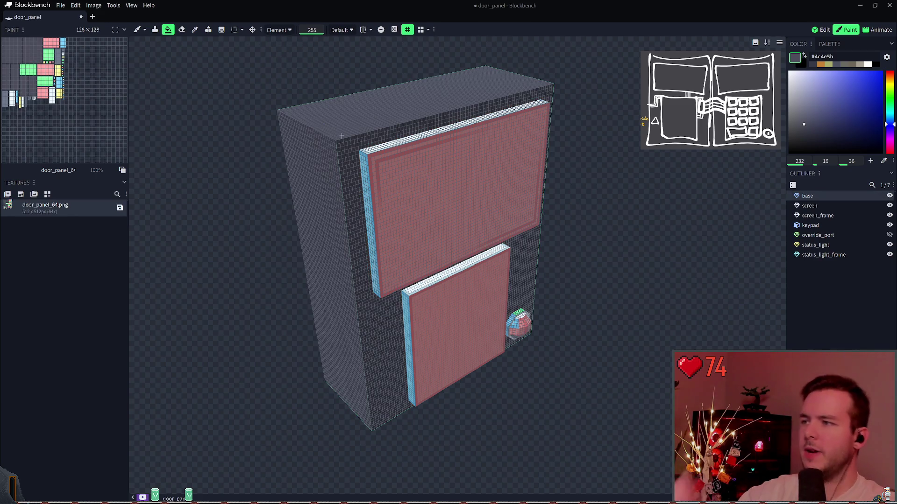
click(836, 215)
click(453, 196)
mouse_move(537, 178)
mouse_down()
mouse_move(594, 155)
mouse_move(559, 117)
mouse_move(394, 261)
mouse_up()
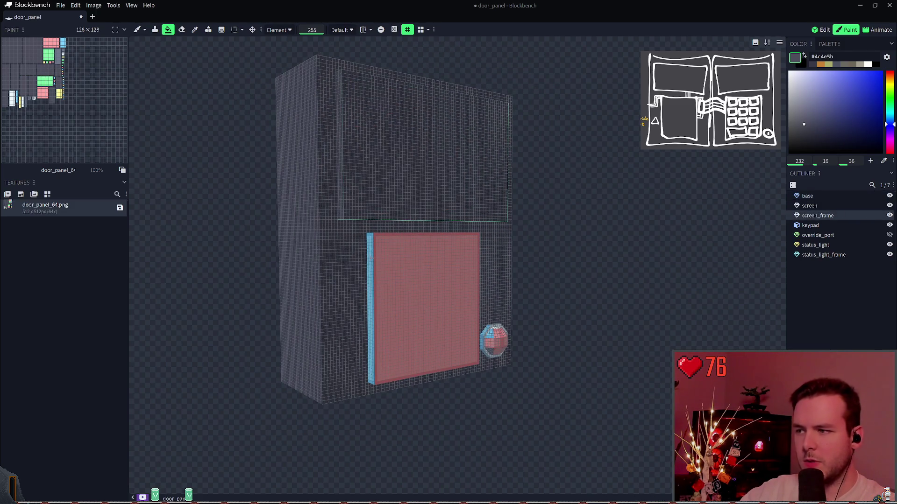
click(371, 258)
drag(523, 257, 557, 251)
key(ctrl+z)
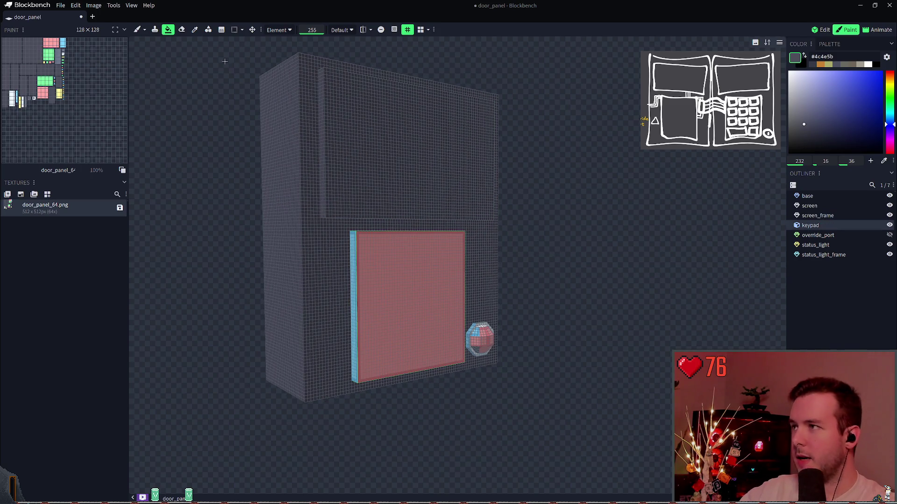
Set the fill mode to Connected Colors, inspect the keypad from below, and save
click(279, 29)
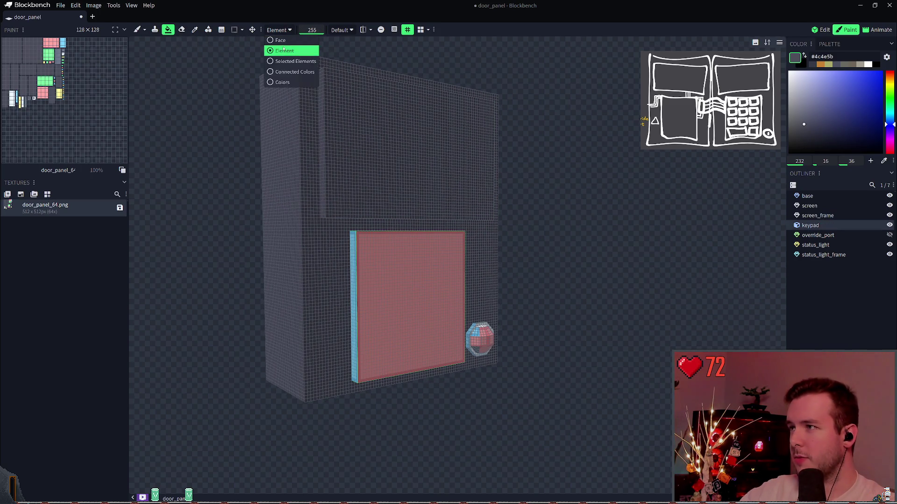
click(292, 61)
click(288, 30)
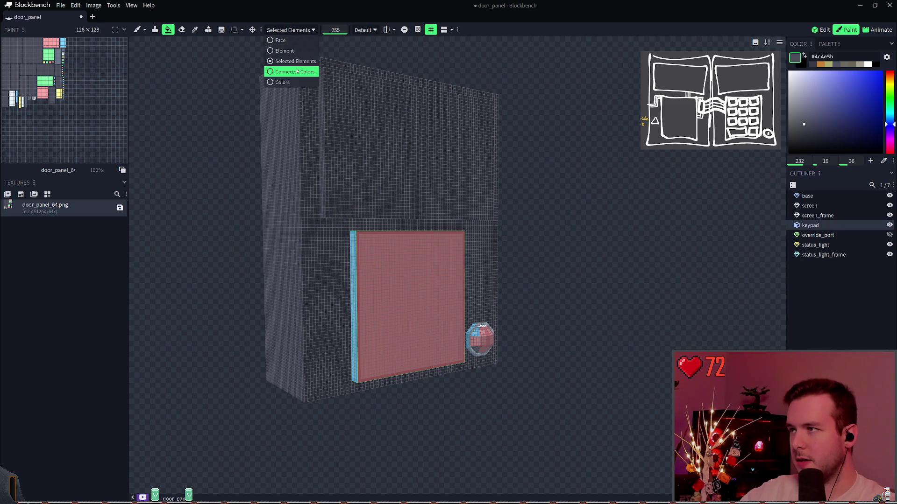
click(297, 71)
drag(450, 228, 476, 257)
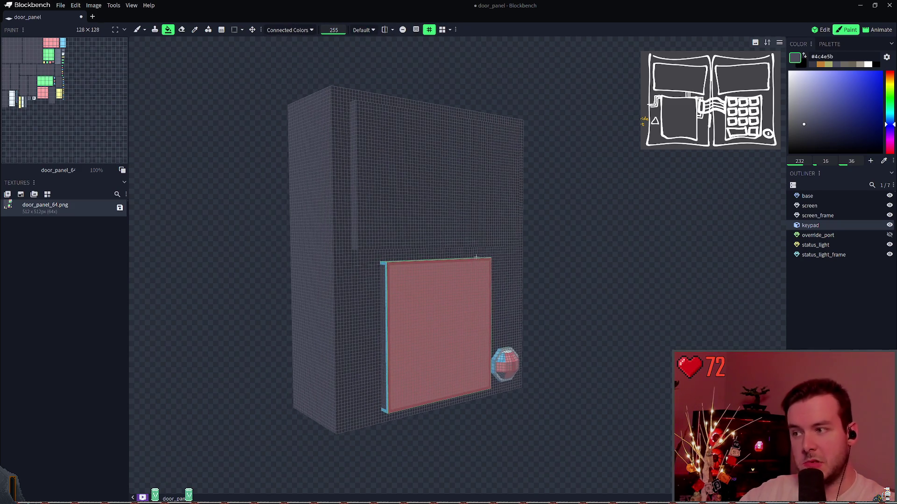
drag(546, 273, 592, 248)
scroll(528, 287, up, 6)
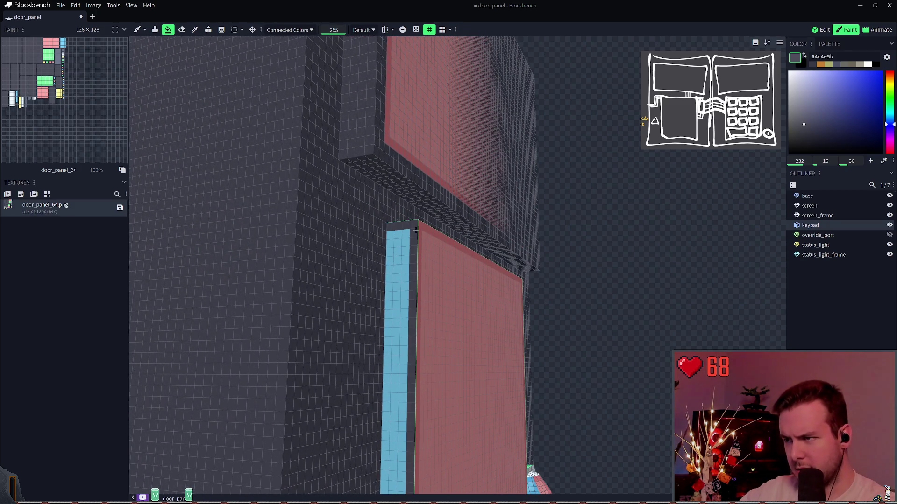
mouse_move(545, 230)
mouse_down()
mouse_move(521, 262)
mouse_move(579, 200)
mouse_move(576, 241)
mouse_up()
mouse_move(590, 288)
mouse_down()
mouse_move(456, 232)
mouse_move(501, 267)
mouse_up()
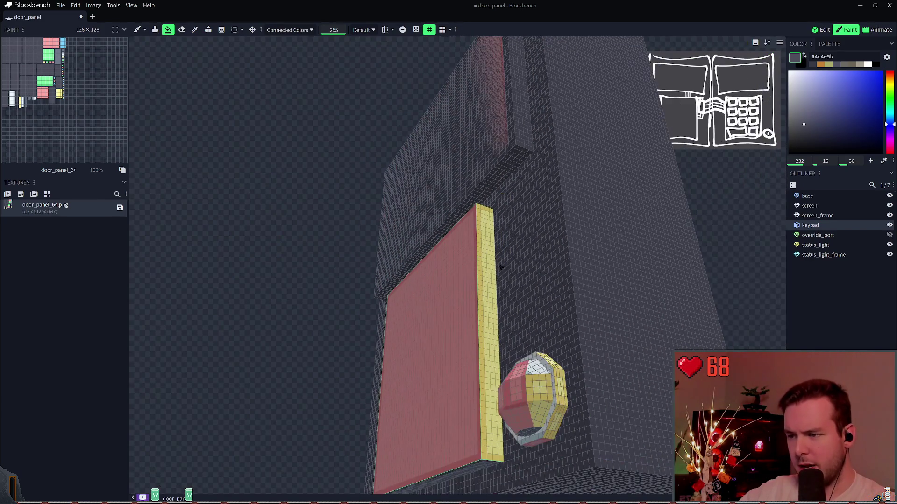
drag(607, 280, 585, 259)
mouse_move(668, 299)
mouse_down()
mouse_move(733, 233)
mouse_move(705, 219)
mouse_move(697, 260)
mouse_move(699, 251)
mouse_up()
key(ctrl+s)
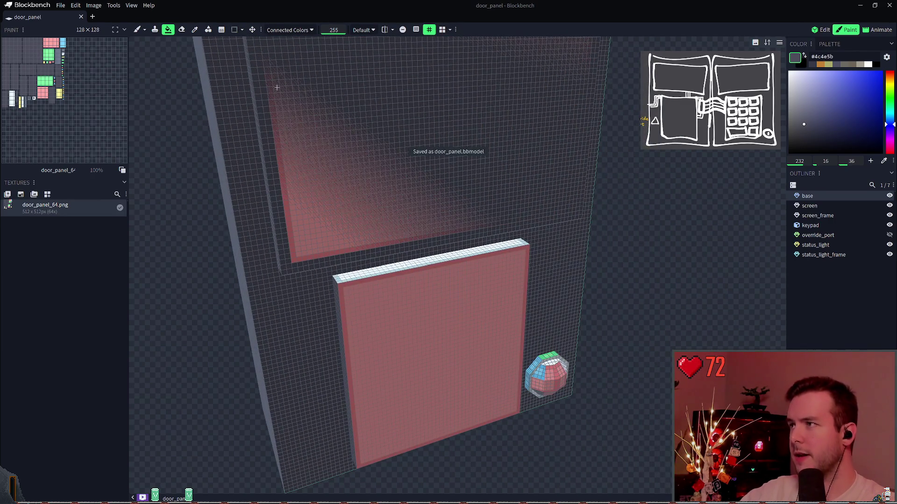
Test the Colors fill mode on the keypad top, undo it, and set fill mode to Face
click(288, 30)
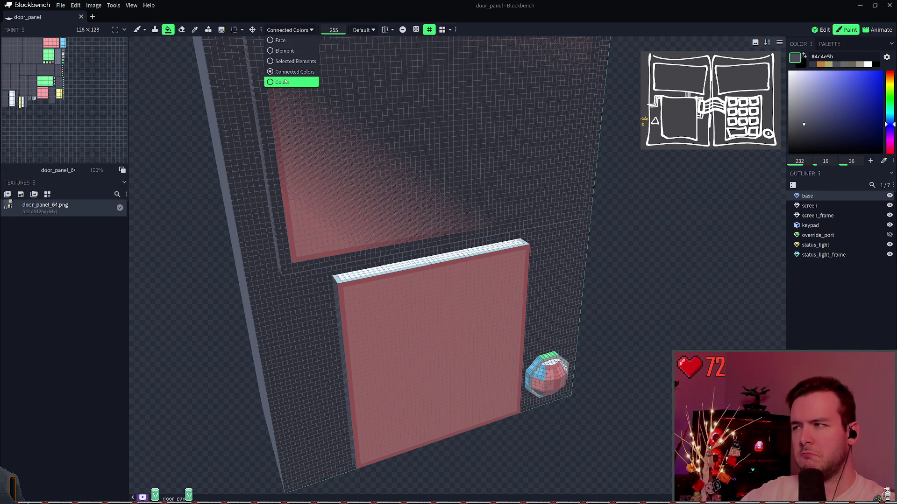
click(285, 81)
click(507, 240)
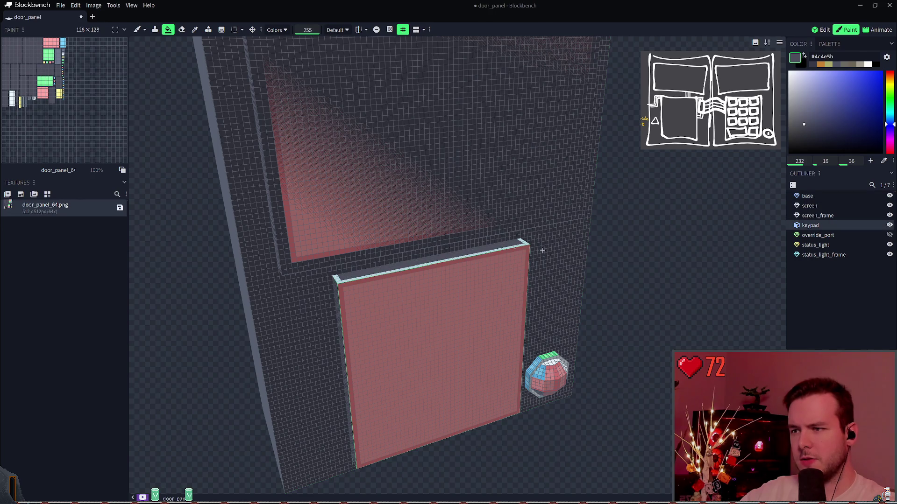
key(ctrl+z)
click(277, 29)
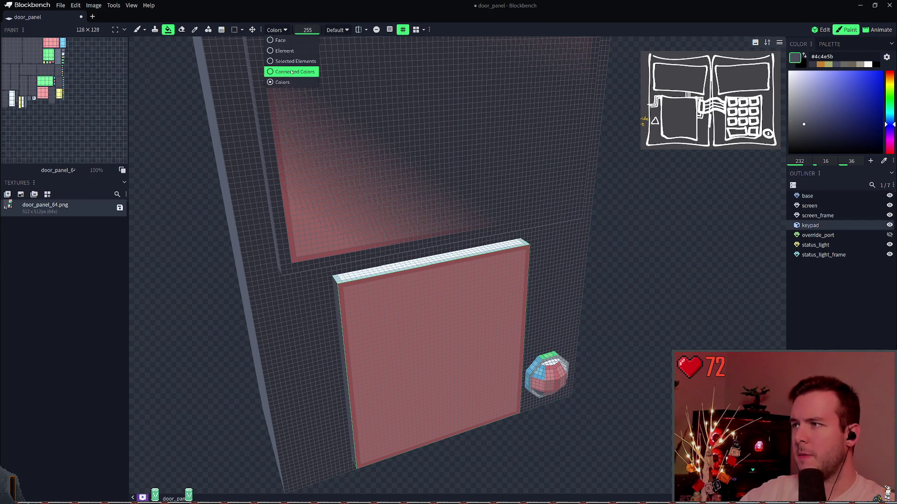
click(280, 40)
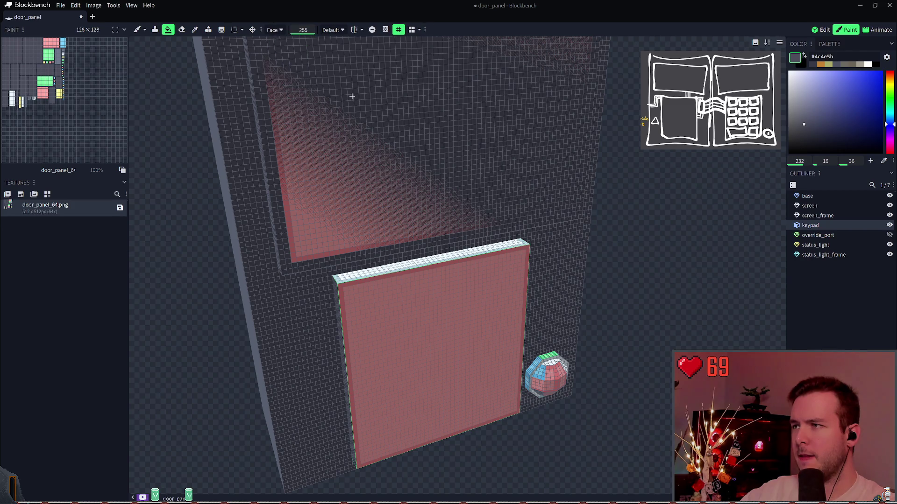
Fill the keypad's top and lower side faces dark grey and pick a lighter grey-blue
click(512, 246)
mouse_move(512, 245)
mouse_down()
mouse_move(554, 226)
mouse_move(456, 206)
mouse_move(714, 188)
mouse_move(645, 176)
mouse_up()
drag(660, 256, 771, 186)
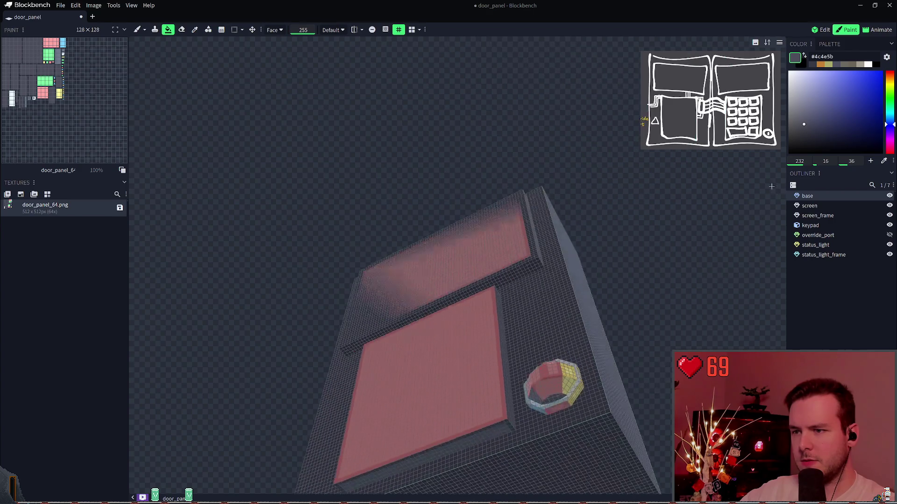
click(500, 426)
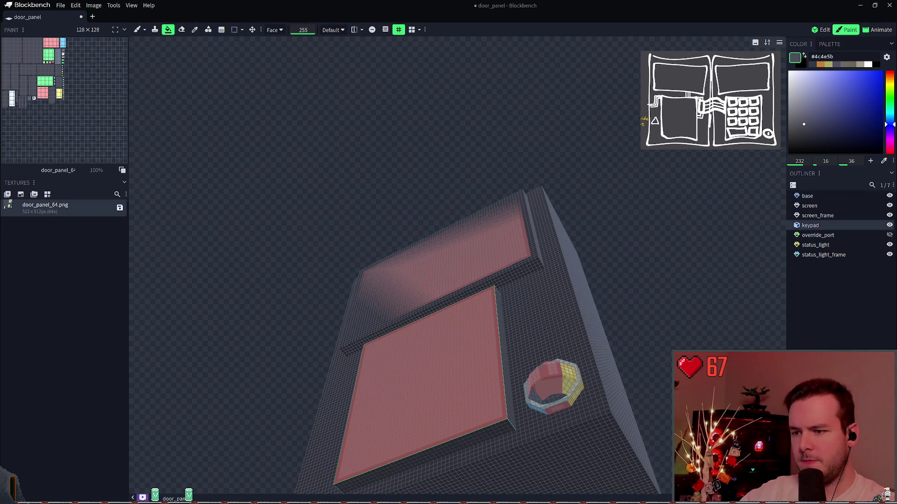
mouse_move(677, 300)
mouse_down()
mouse_move(641, 290)
mouse_move(685, 276)
mouse_up()
double_click(822, 254)
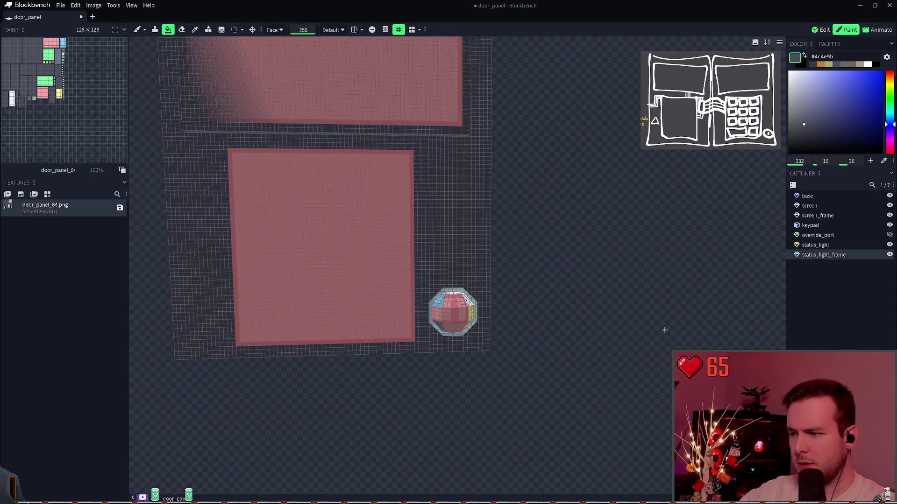
right_click(633, 281)
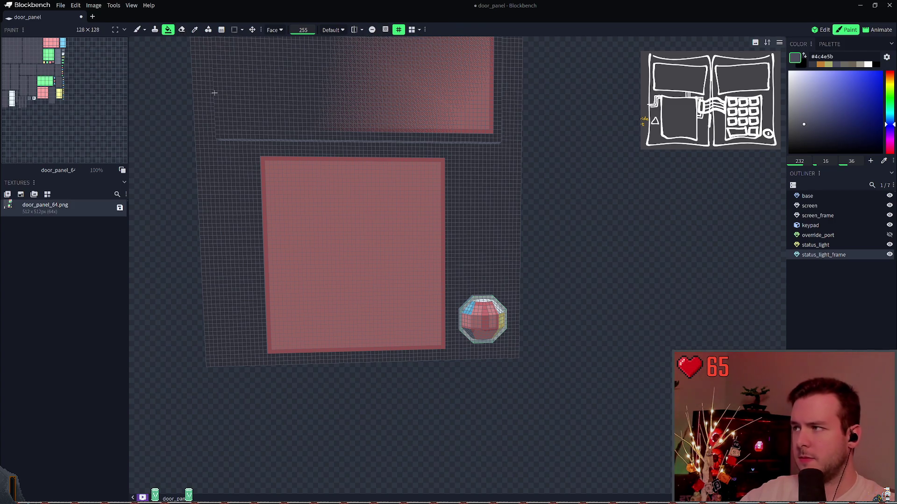
drag(802, 123, 801, 119)
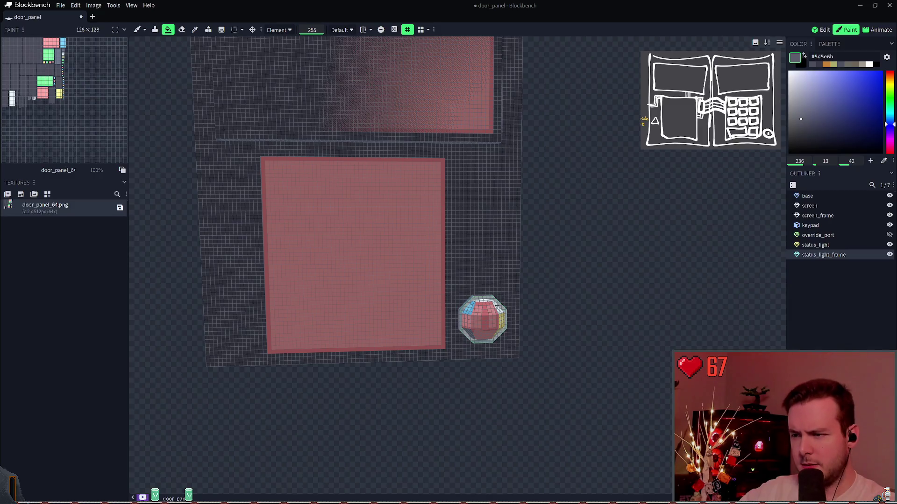
key(ctrl+s)
Fill another keypad face in grey-blue #5d5e6b and save
mouse_move(538, 279)
mouse_down()
mouse_move(555, 276)
mouse_move(584, 293)
mouse_move(610, 344)
mouse_up()
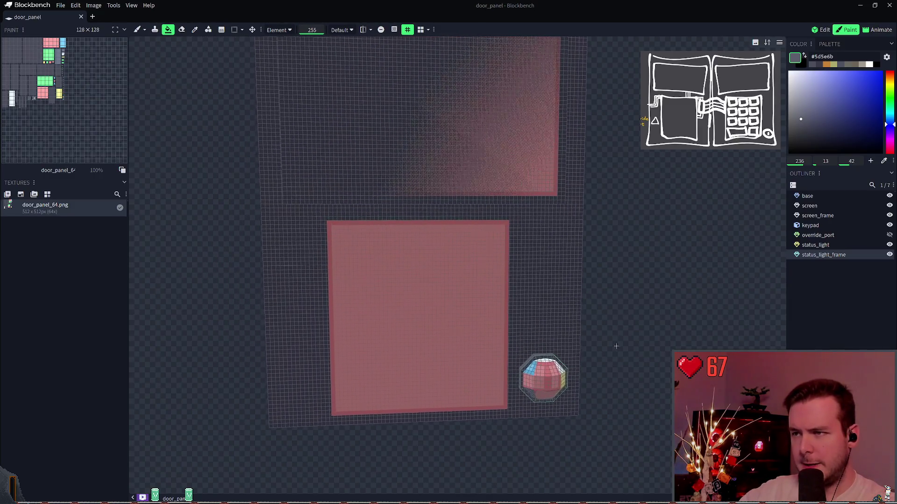
click(822, 215)
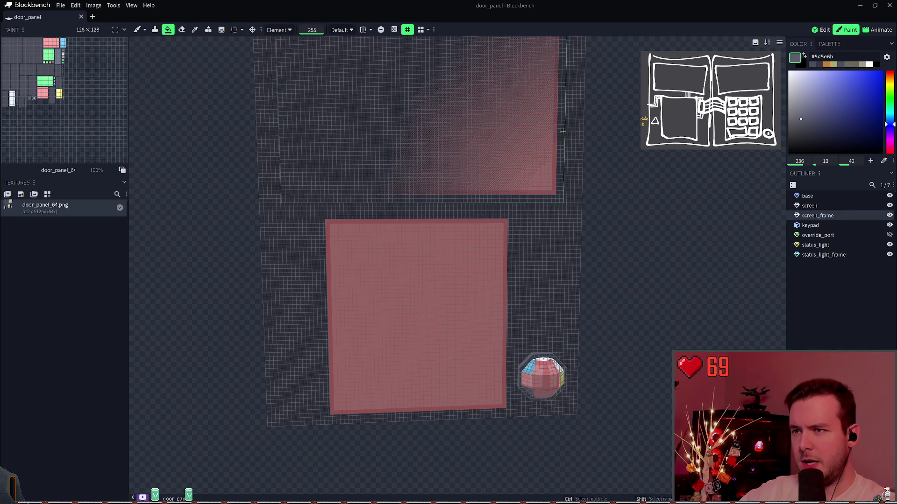
key(ctrl+s)
mouse_move(644, 207)
mouse_down()
mouse_move(587, 222)
mouse_move(600, 236)
mouse_move(533, 226)
mouse_move(724, 258)
mouse_move(800, 258)
mouse_move(614, 233)
mouse_move(594, 200)
mouse_up()
click(532, 226)
key(ctrl+s)
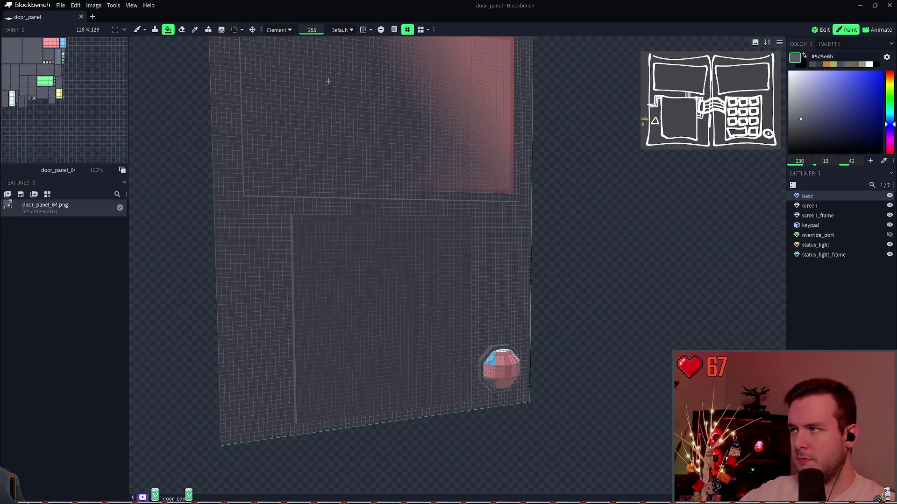
click(822, 216)
click(825, 225)
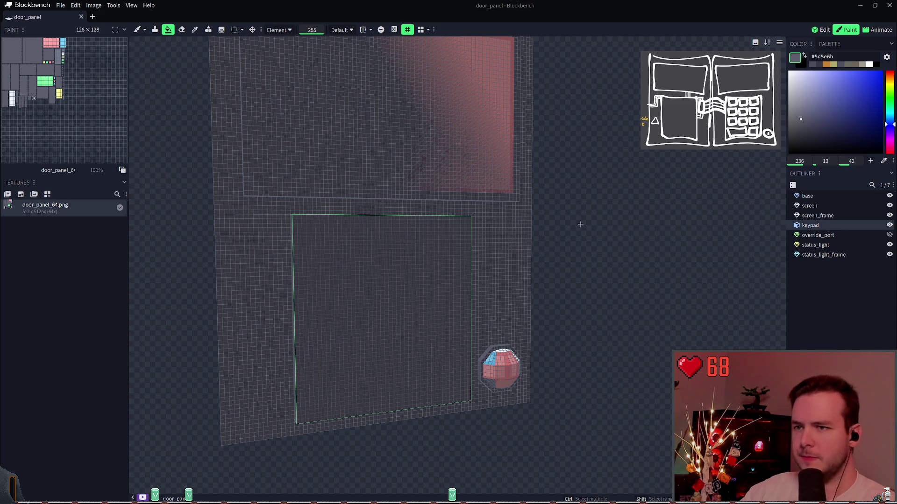
scroll(596, 255, up, 5)
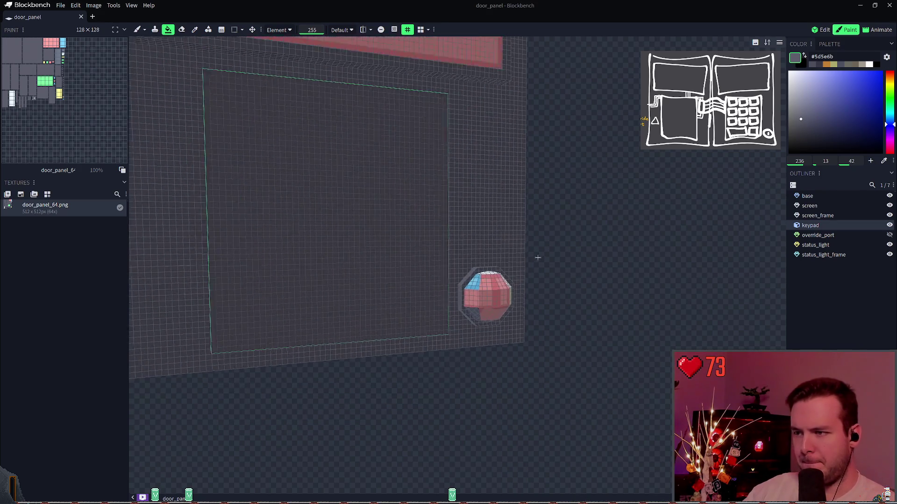
mouse_move(599, 273)
mouse_down()
mouse_move(526, 214)
mouse_move(542, 199)
mouse_move(532, 199)
mouse_up()
key(ctrl+s)
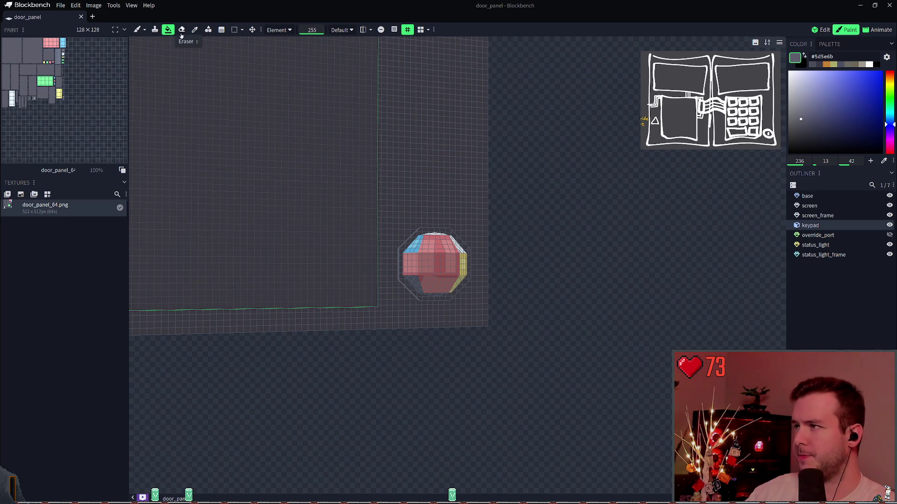
Paint the status_light white (#ffffff) and save
click(824, 255)
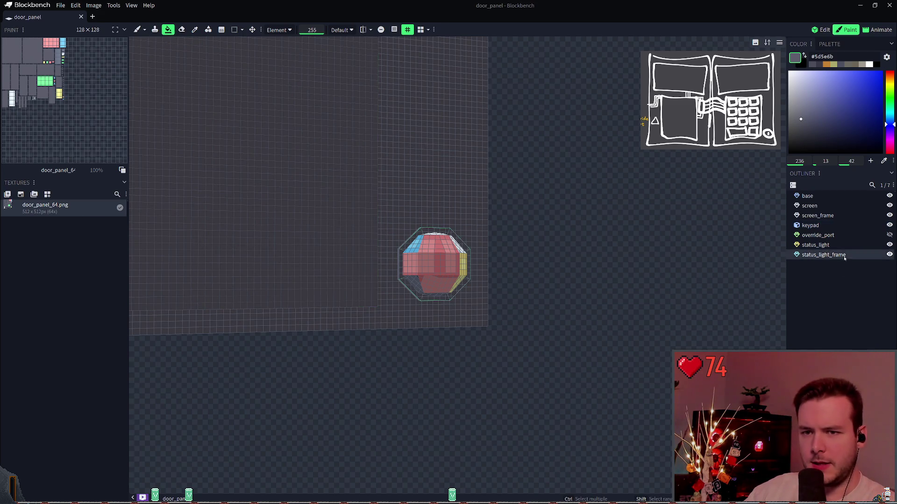
click(813, 245)
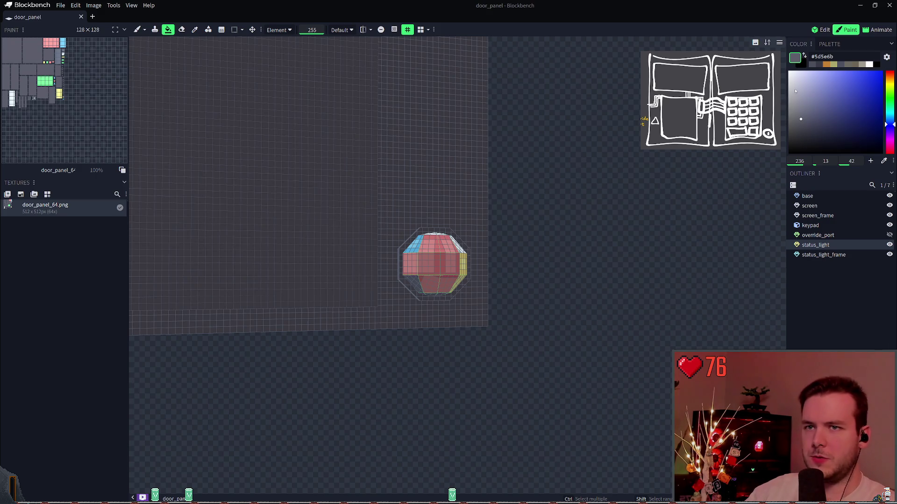
drag(795, 91, 736, 35)
click(434, 264)
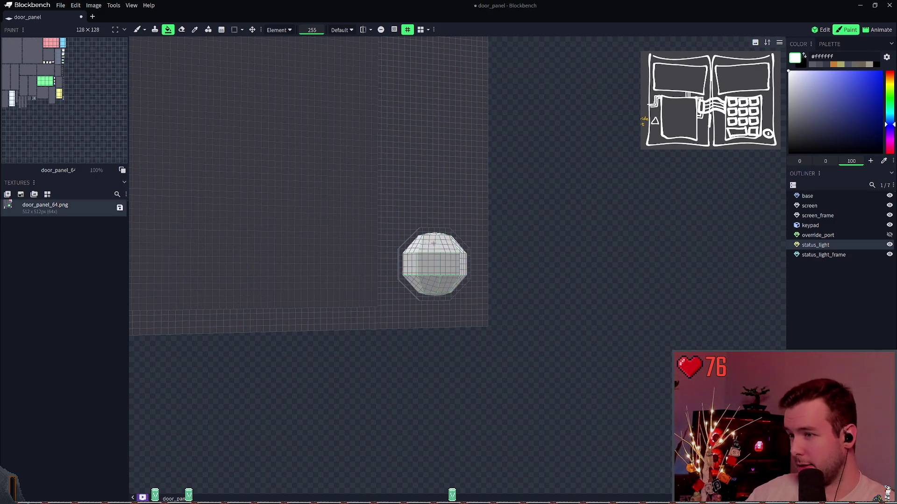
key(ctrl+s)
Fill the screen white, save, and return to Edit mode
scroll(571, 205, down, 3)
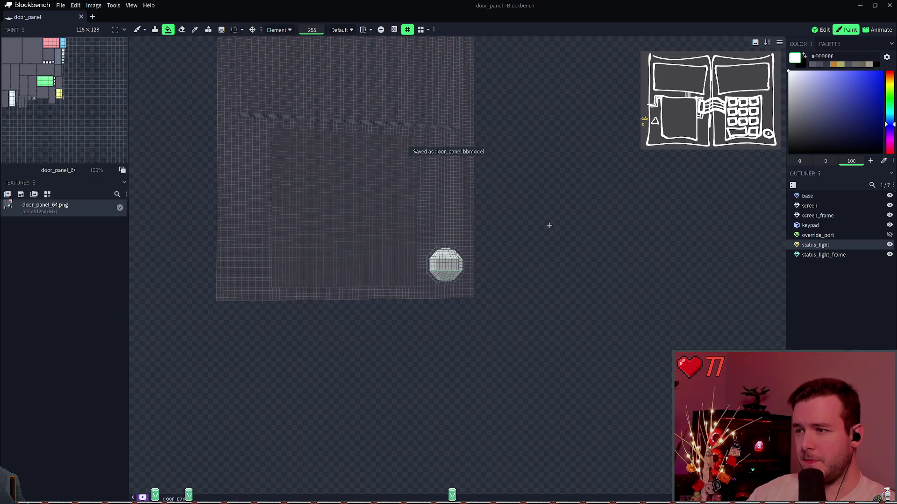
drag(549, 224, 520, 249)
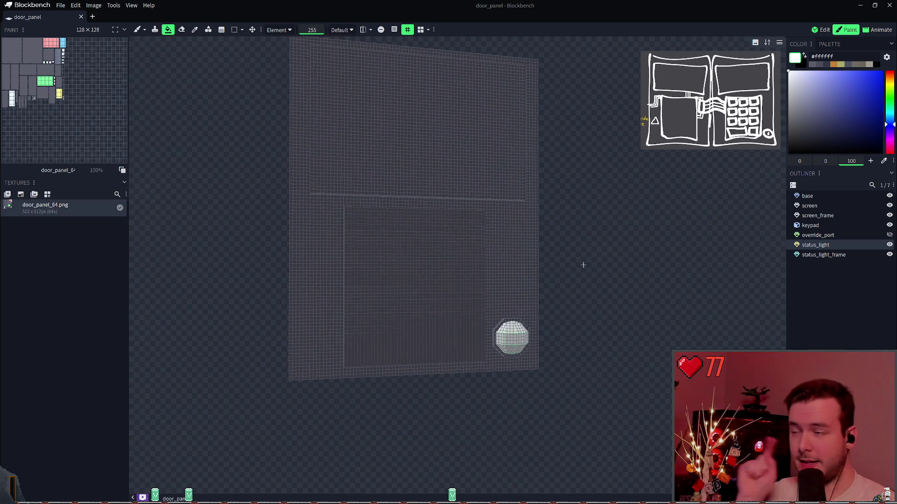
mouse_move(583, 265)
mouse_down()
mouse_move(593, 262)
mouse_move(598, 290)
mouse_up()
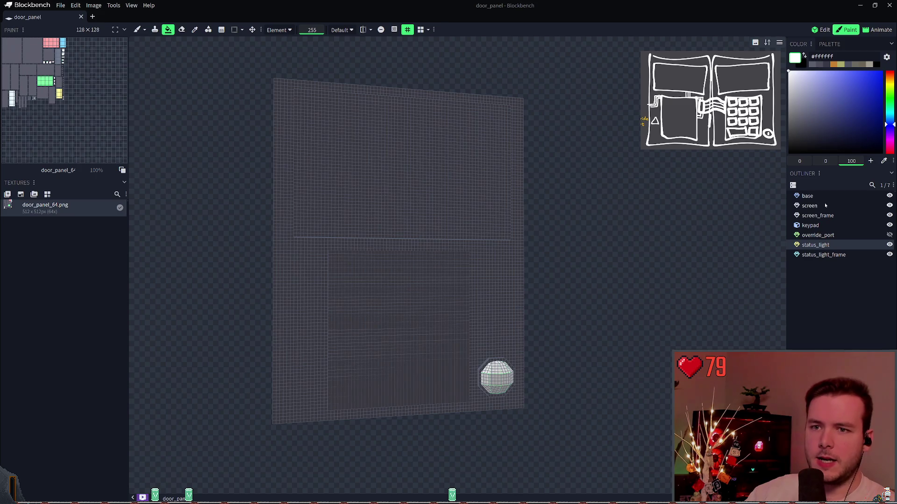
click(812, 205)
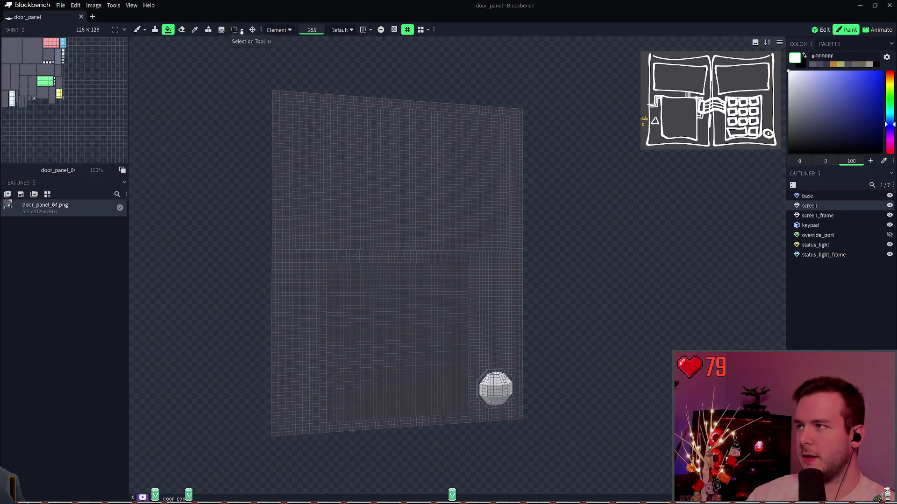
click(379, 172)
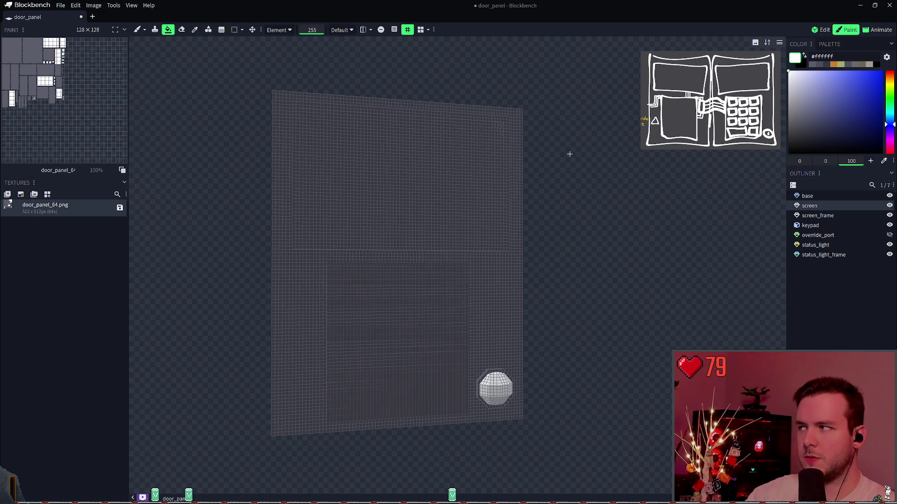
key(ctrl+s)
key(ctrl+s)
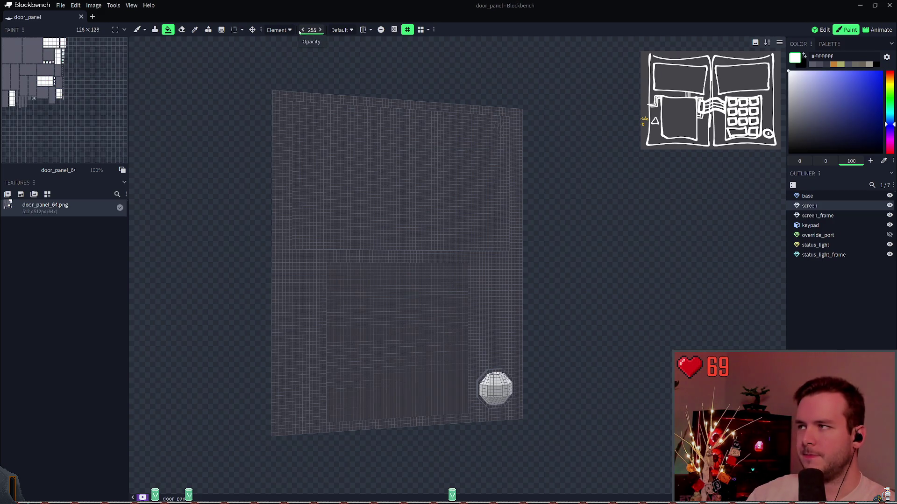
key(1)
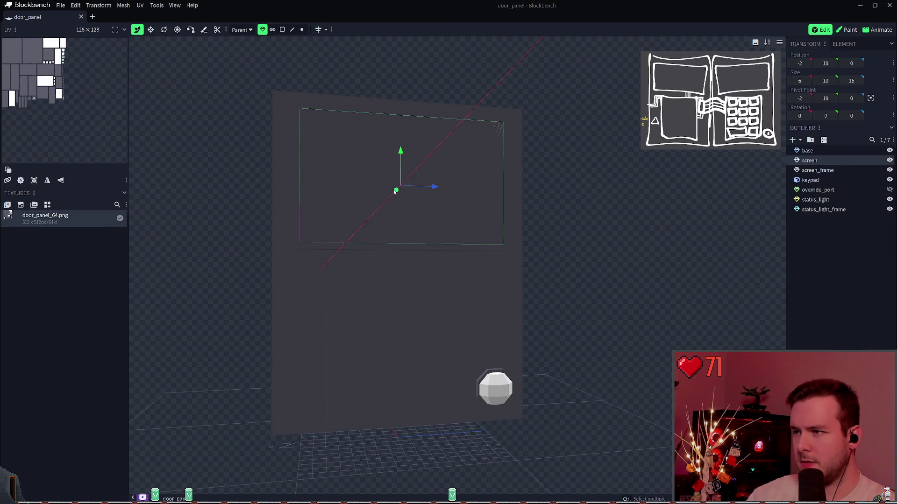
Set the screen element's X position to -2.1 and save
drag(396, 191, 397, 190)
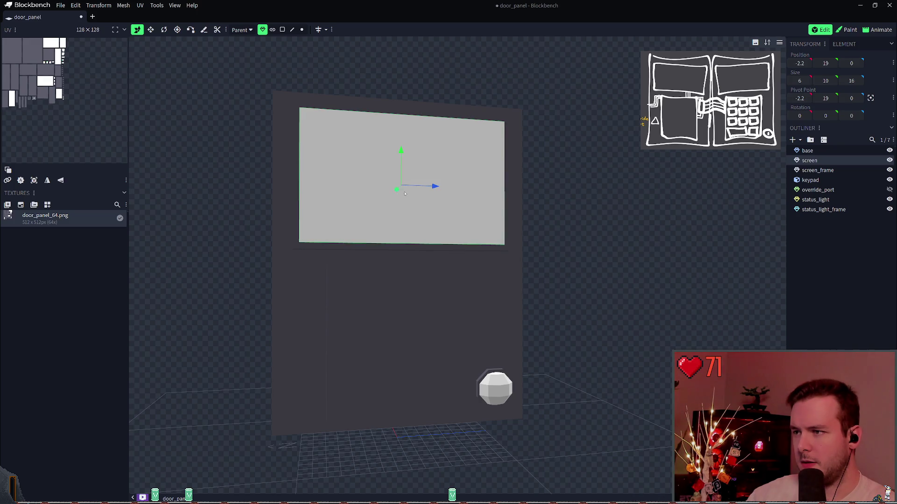
key(ctrl+s)
right_click(566, 167)
mouse_move(557, 127)
mouse_down()
mouse_move(646, 164)
mouse_move(630, 166)
mouse_up()
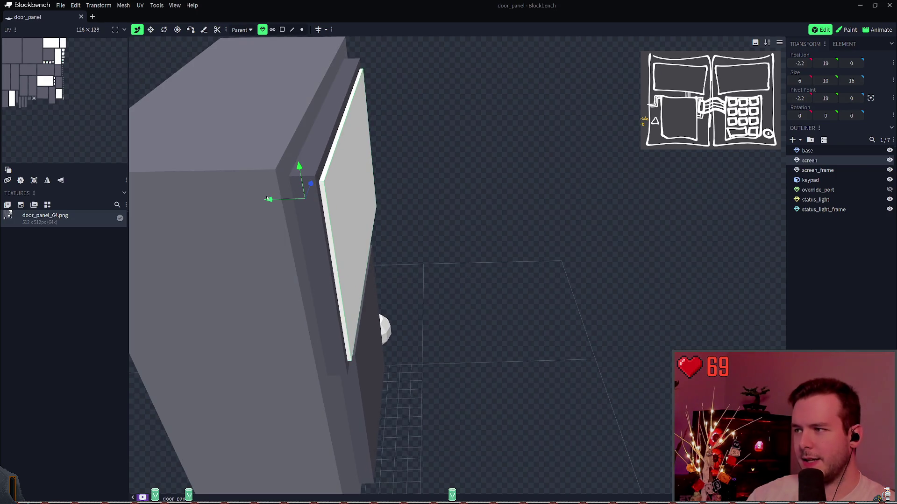
click(807, 63)
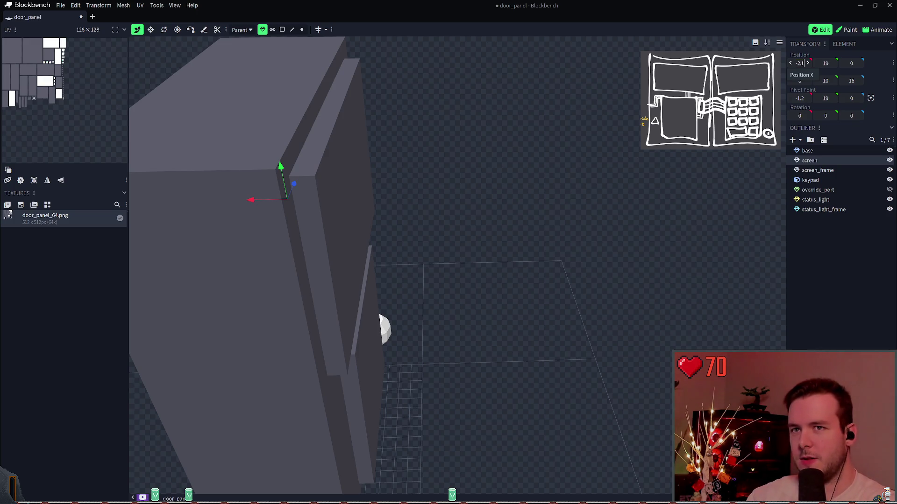
key(Return)
key(ctrl+s)
Hide the screen element, select screen_frame, and save the door_panel project
mouse_move(510, 124)
mouse_down()
mouse_move(418, 90)
mouse_move(554, 106)
mouse_move(580, 134)
mouse_move(634, 152)
mouse_up()
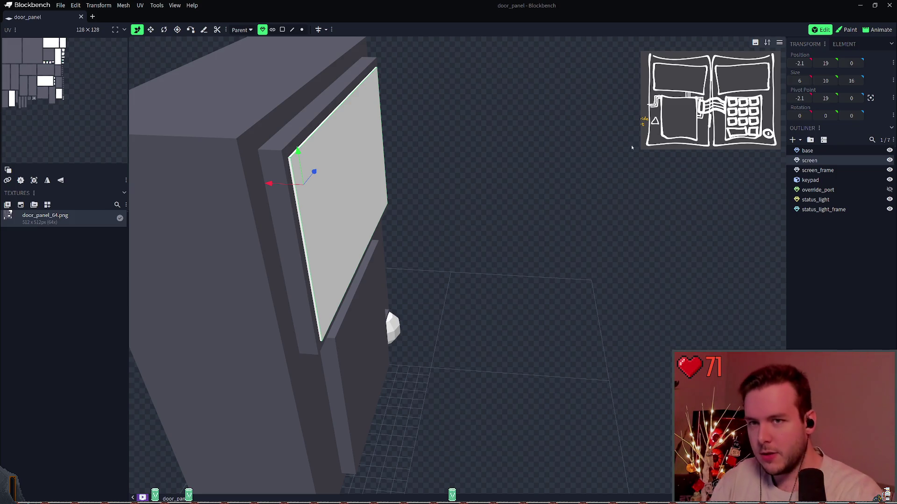
click(889, 160)
mouse_move(467, 131)
mouse_down()
mouse_move(420, 126)
mouse_move(506, 135)
mouse_move(415, 114)
mouse_move(565, 125)
mouse_move(590, 169)
mouse_move(434, 151)
mouse_up()
click(434, 151)
key(ctrl+s)
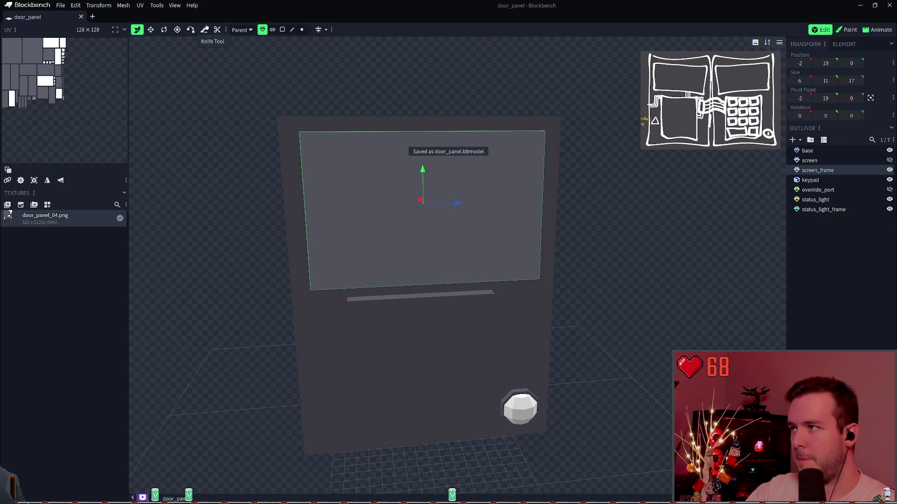
Try the Knife tool, return to the Move tool, and bring up the toolbar menu
click(204, 30)
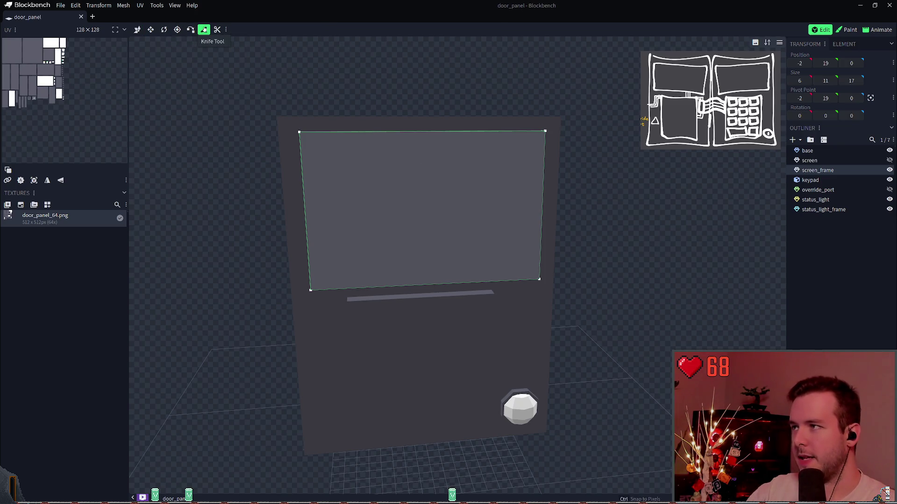
click(138, 30)
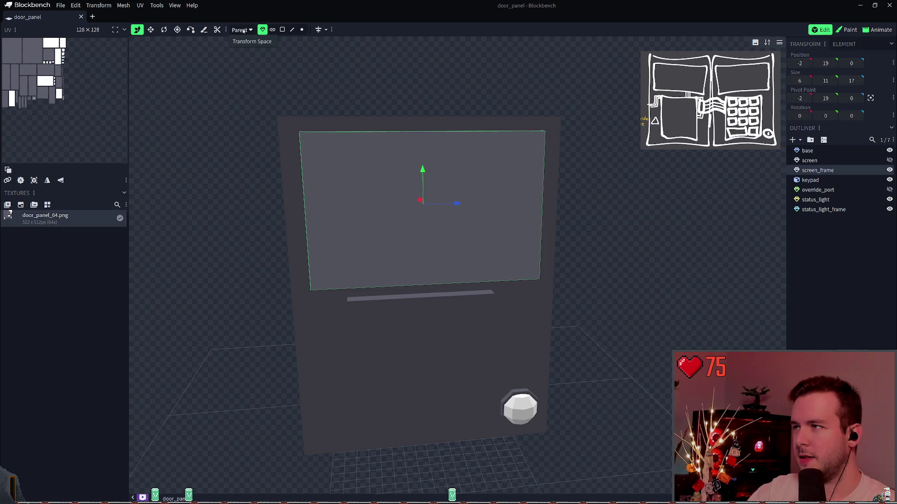
click(332, 30)
In Customize Toolbar, add Proportional Editing and then remove it again
click(366, 41)
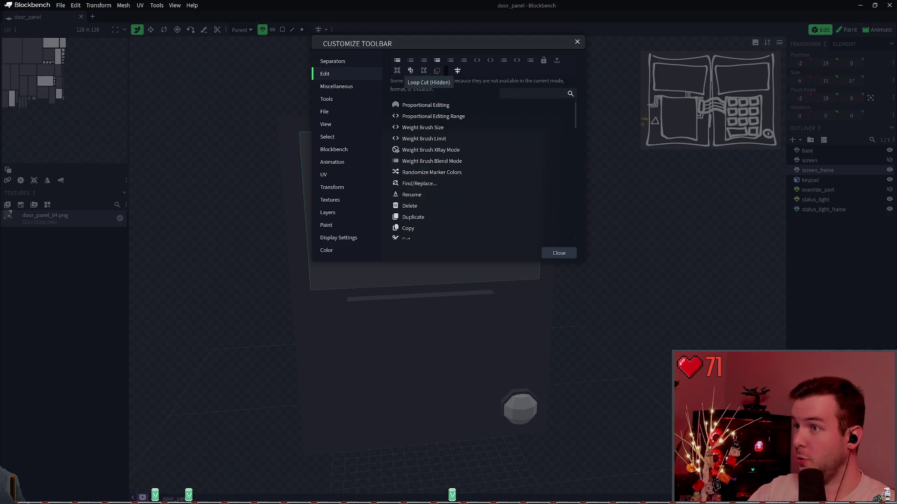
mouse_move(410, 70)
mouse_down()
mouse_move(409, 61)
mouse_move(409, 73)
mouse_up()
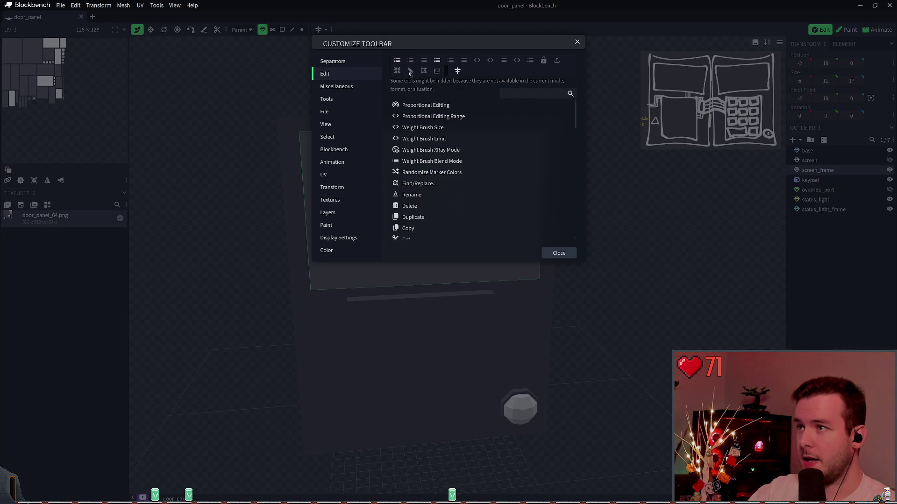
click(536, 100)
click(536, 100)
drag(471, 70, 496, 90)
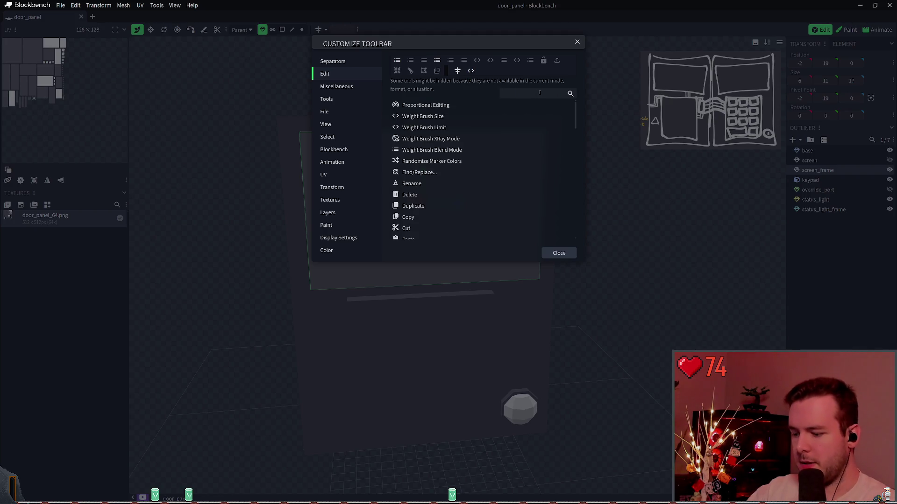
text(prop)
Remove Loop Cut and re-add it at the toolbar's end from the Tools category
click(336, 86)
click(340, 61)
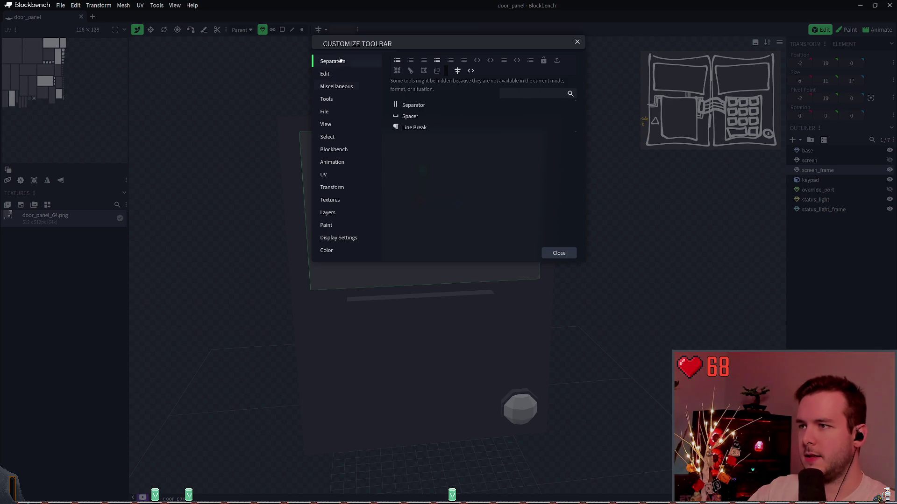
click(340, 100)
text(loo)
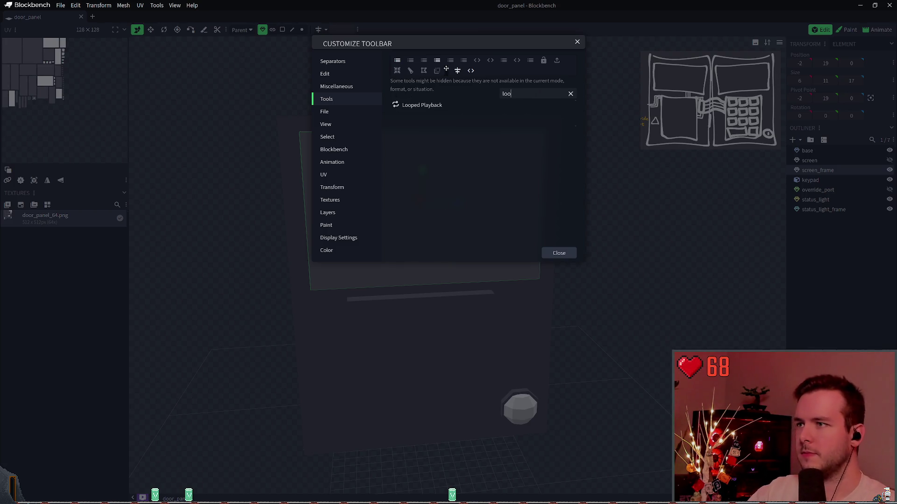
click(411, 71)
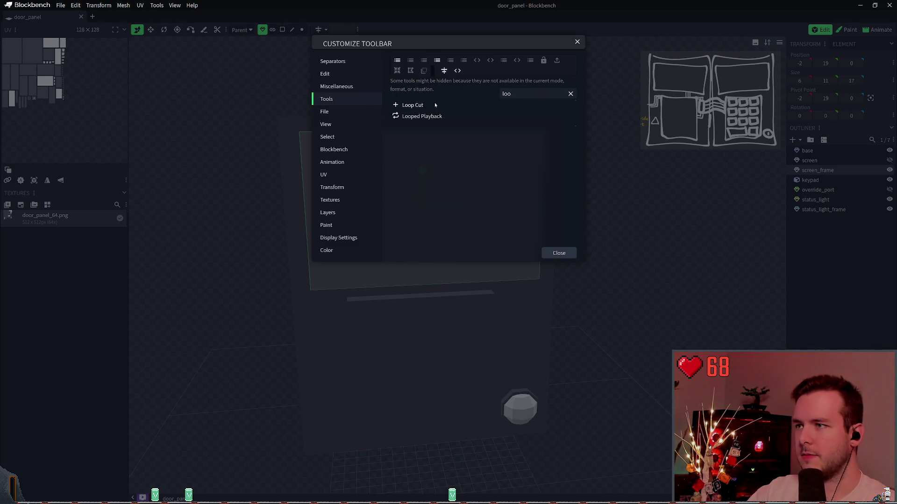
click(411, 104)
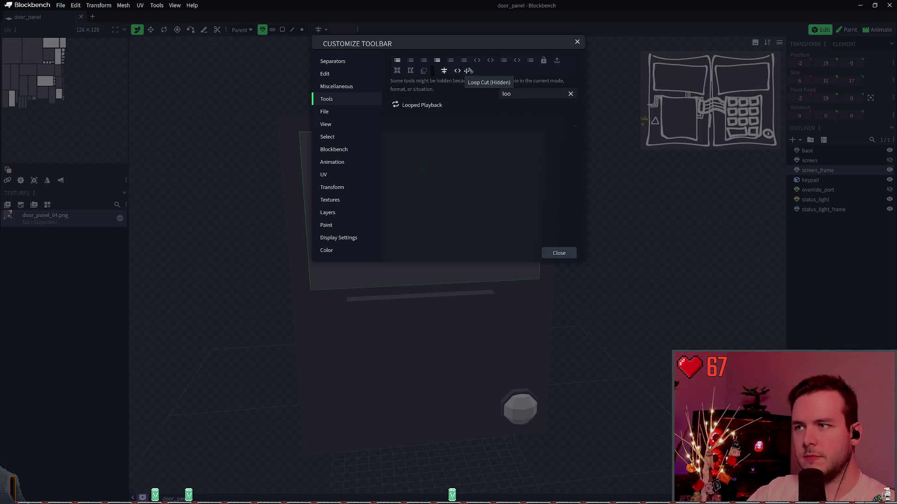
click(559, 254)
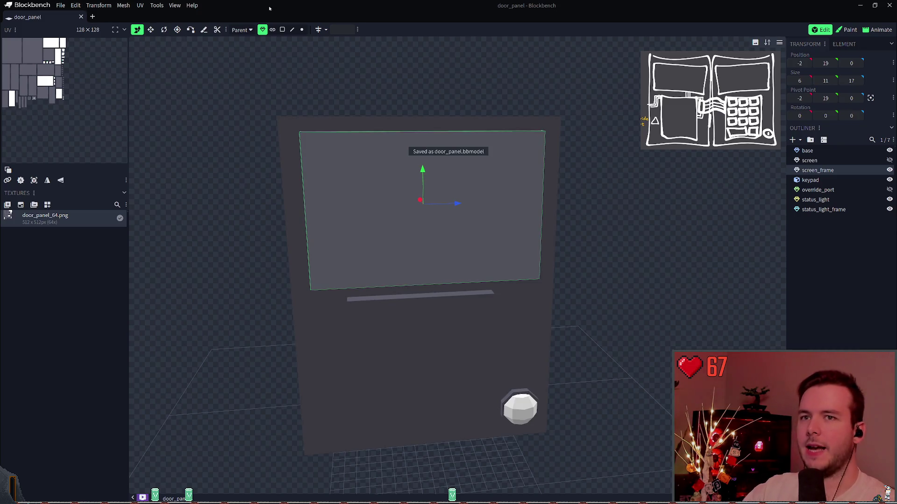
click(845, 44)
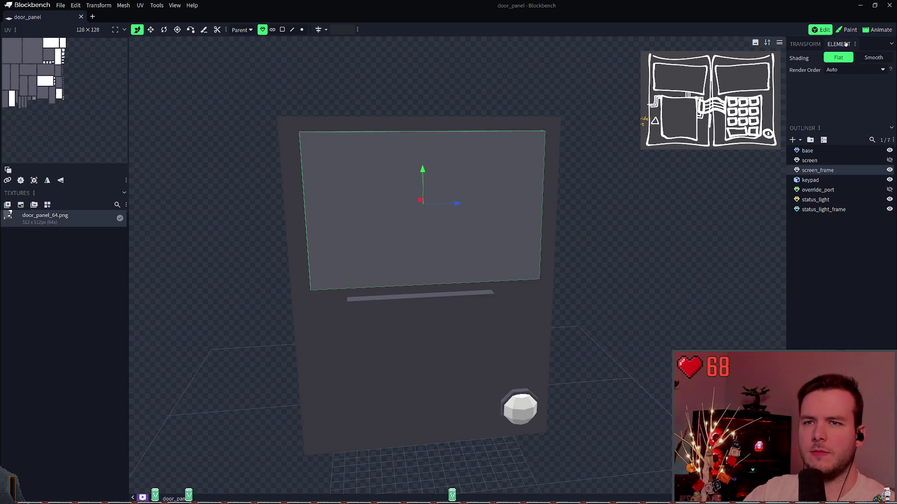
key(ctrl+s)
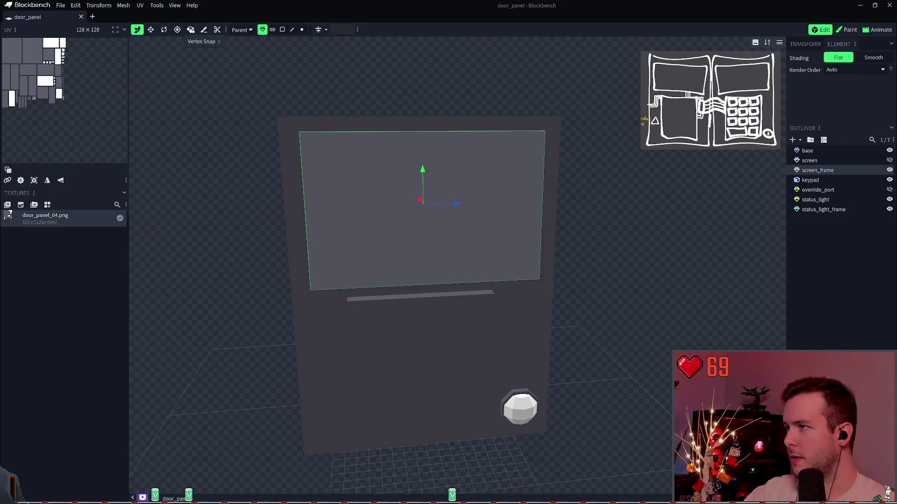
click(206, 30)
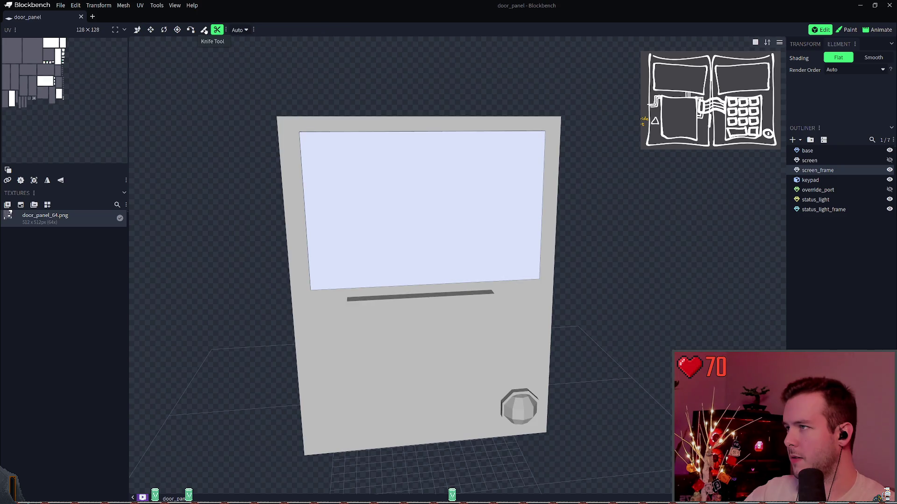
click(205, 30)
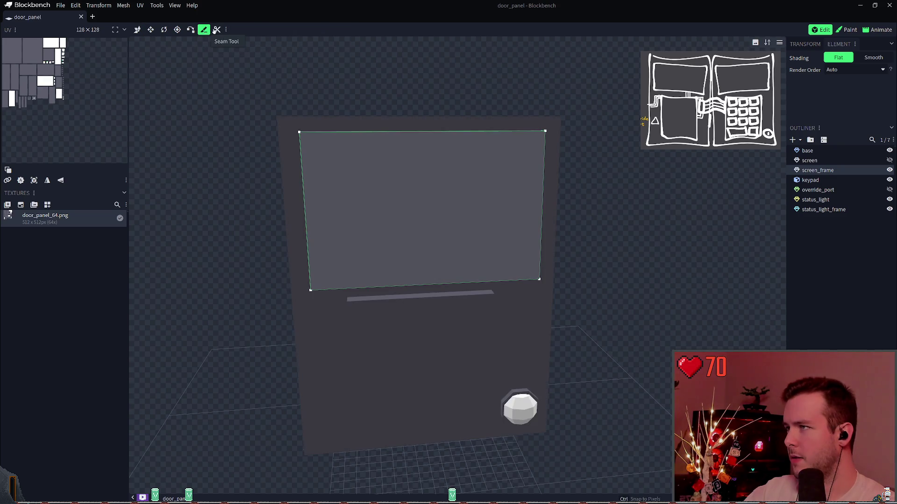
click(217, 29)
click(221, 29)
right_click(226, 29)
key(Escape)
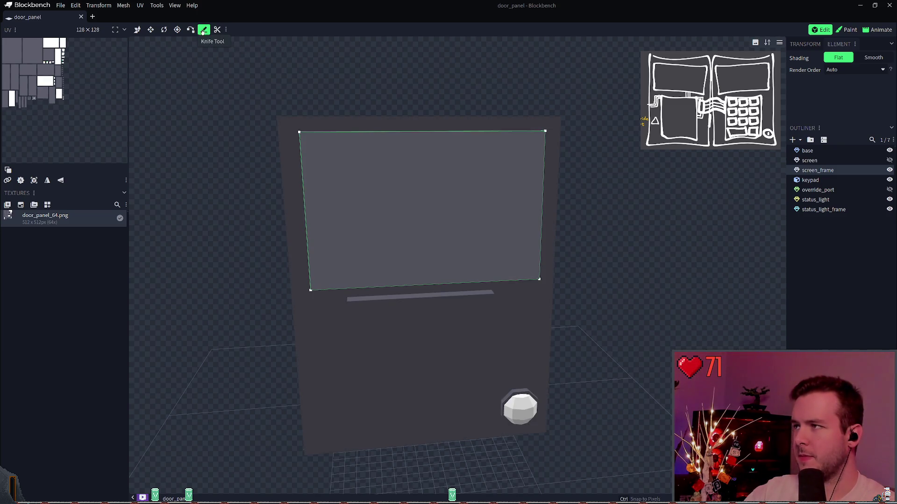
click(329, 174)
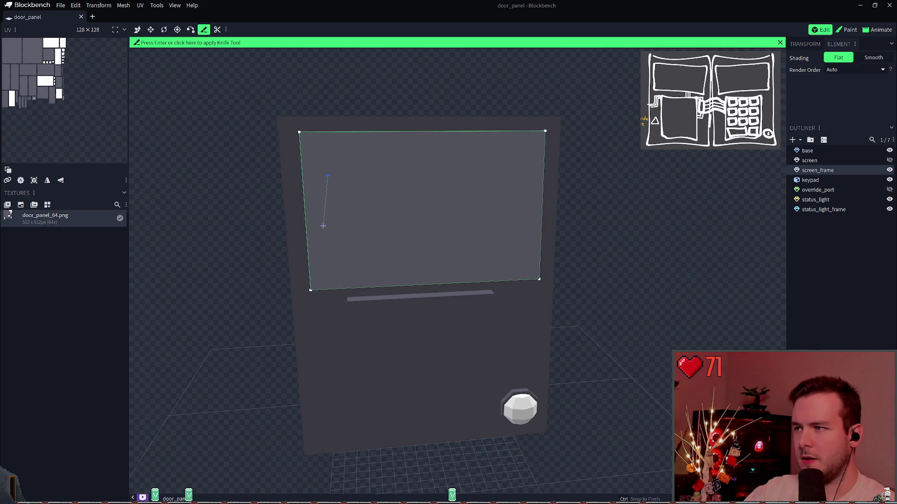
key(Escape)
click(428, 211)
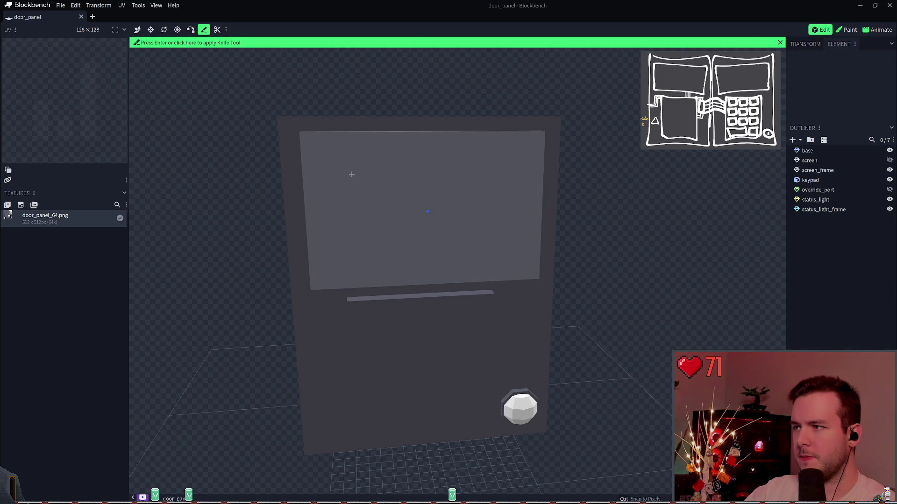
key(Escape)
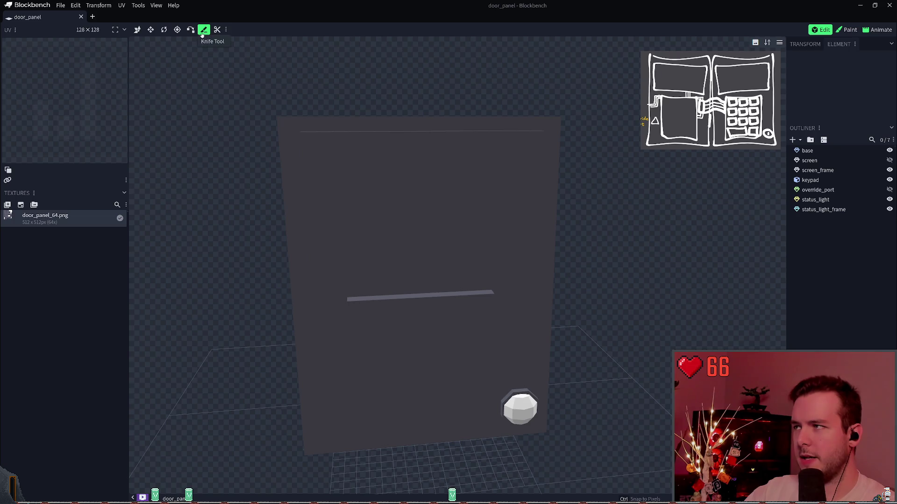
key(ctrl+z)
key(ctrl+z)
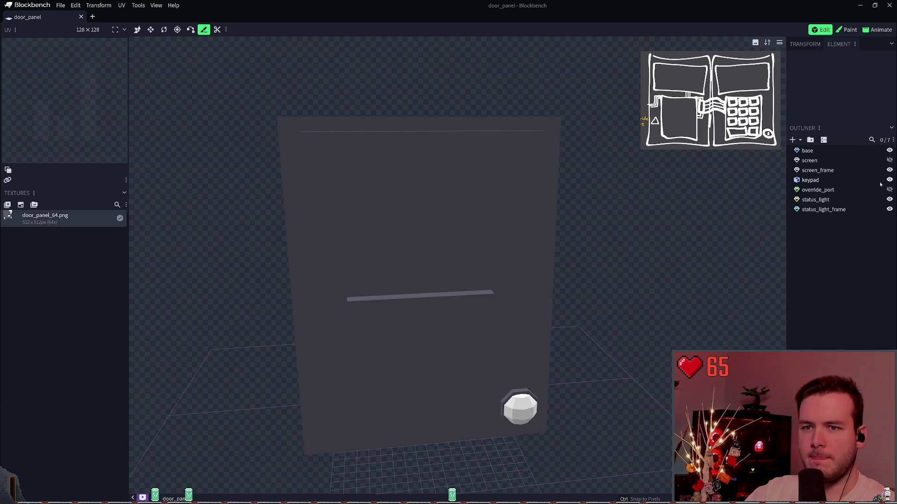
click(822, 161)
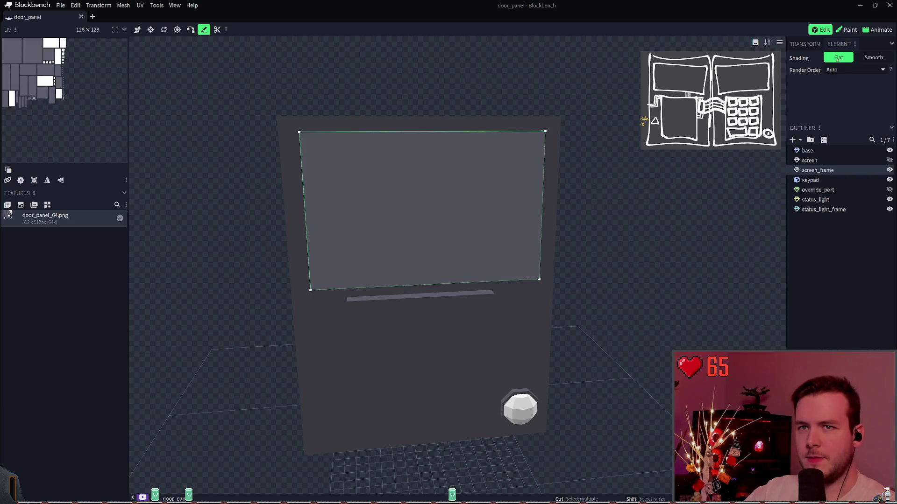
click(805, 44)
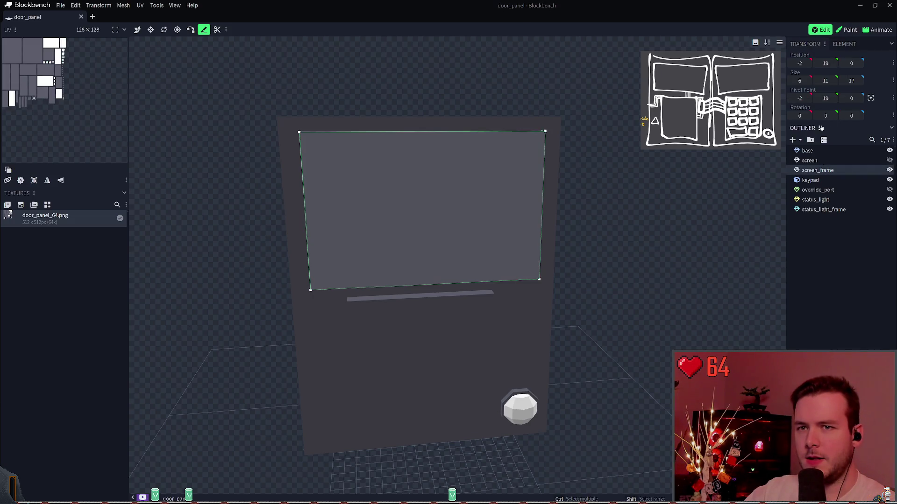
right_click(411, 185)
mouse_move(445, 258)
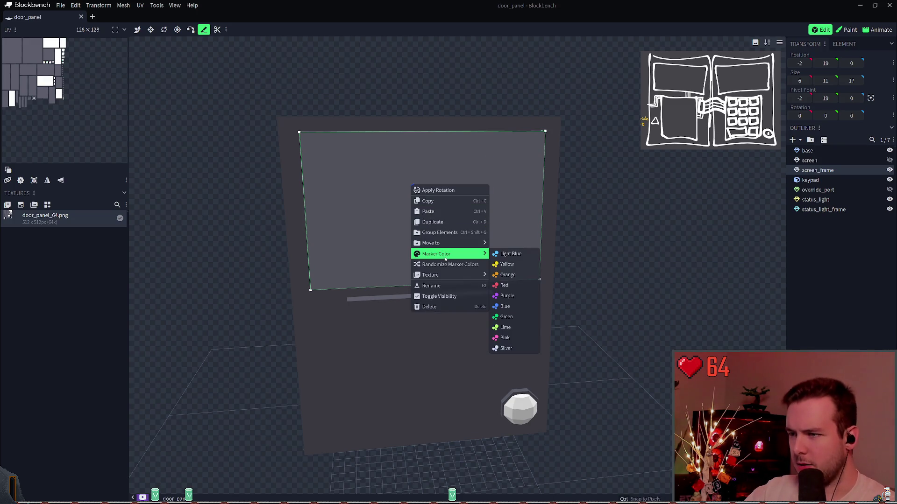
click(325, 243)
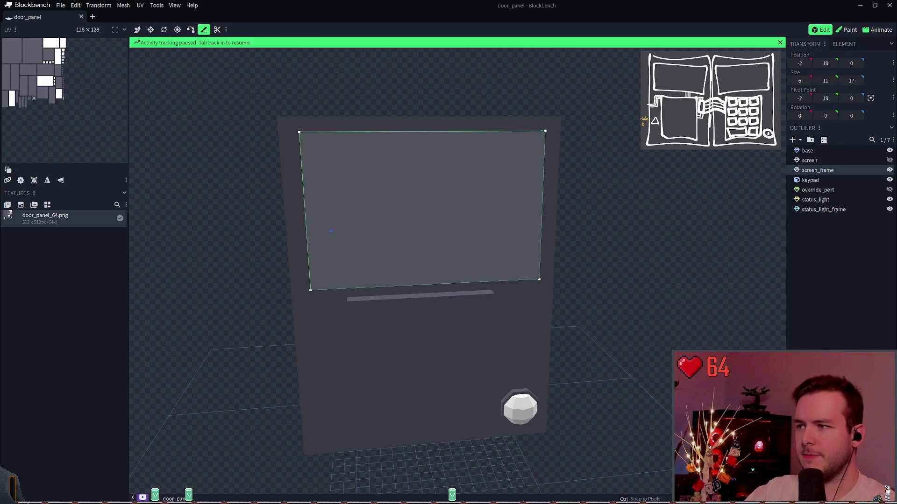
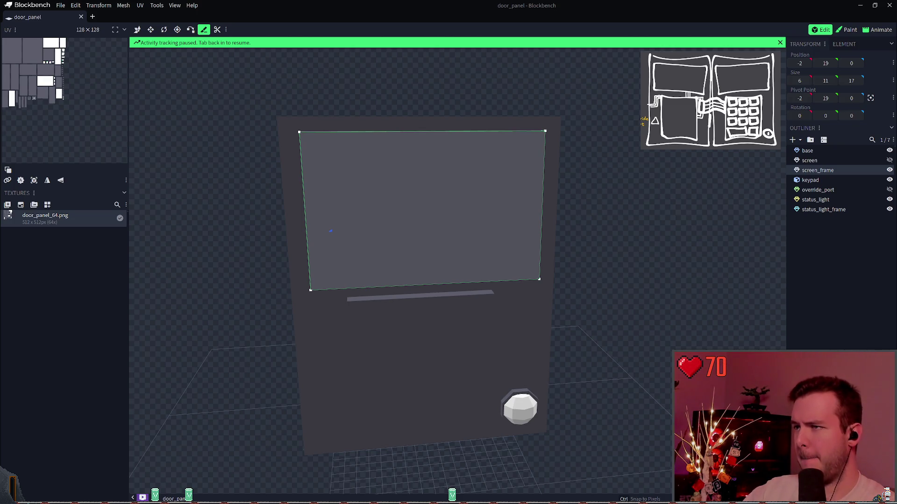
Inspect the outliner context menus of the screen and screen_frame elements, then deselect everything
right_click(808, 161)
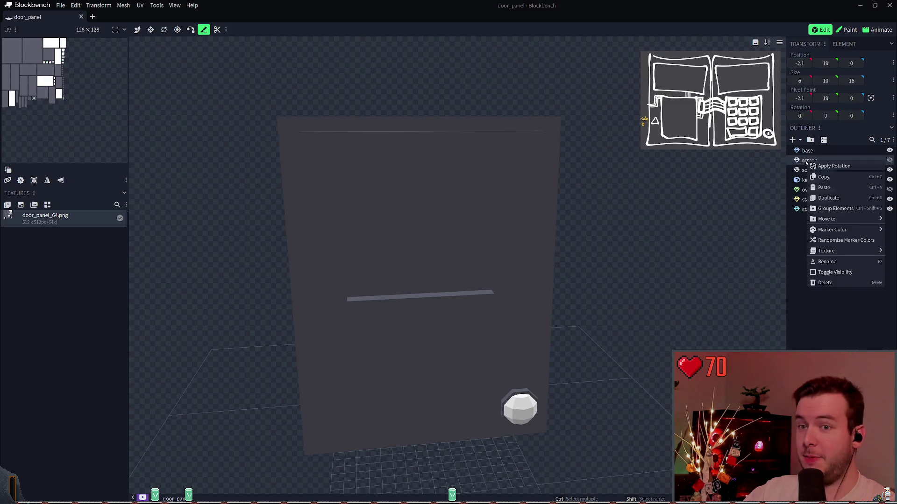
key(Escape)
click(817, 171)
right_click(816, 171)
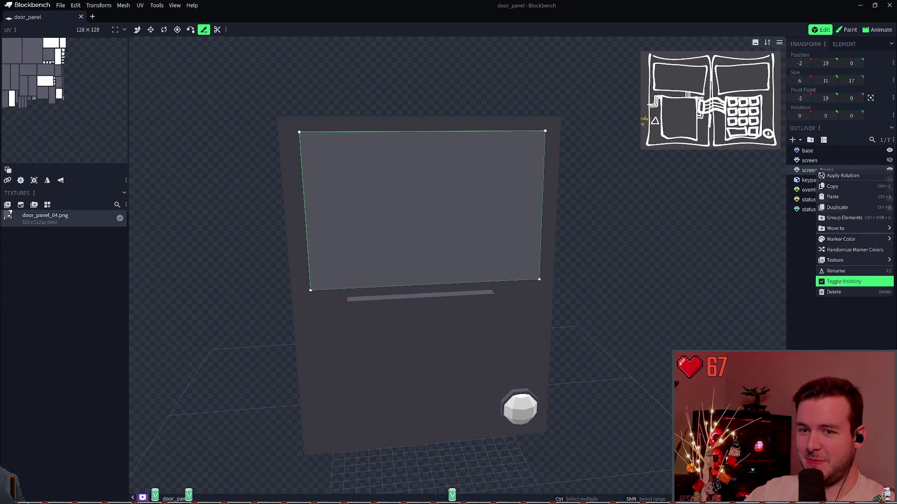
mouse_move(834, 263)
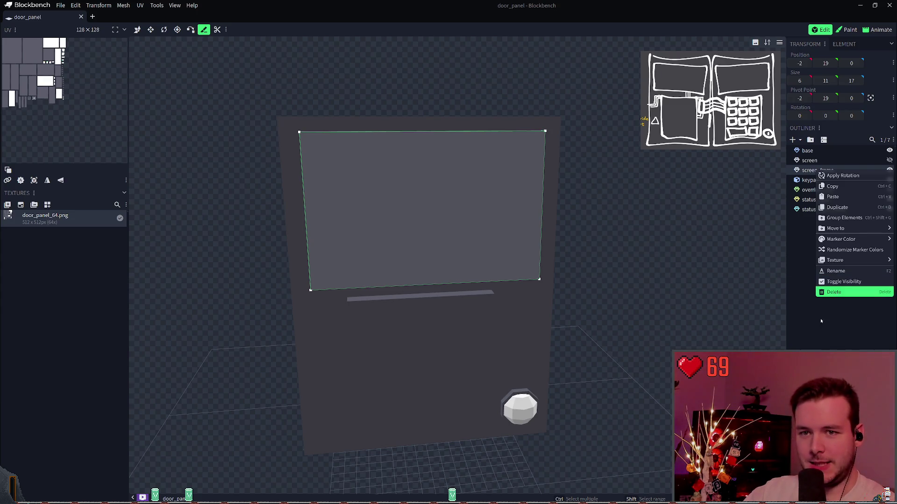
click(809, 186)
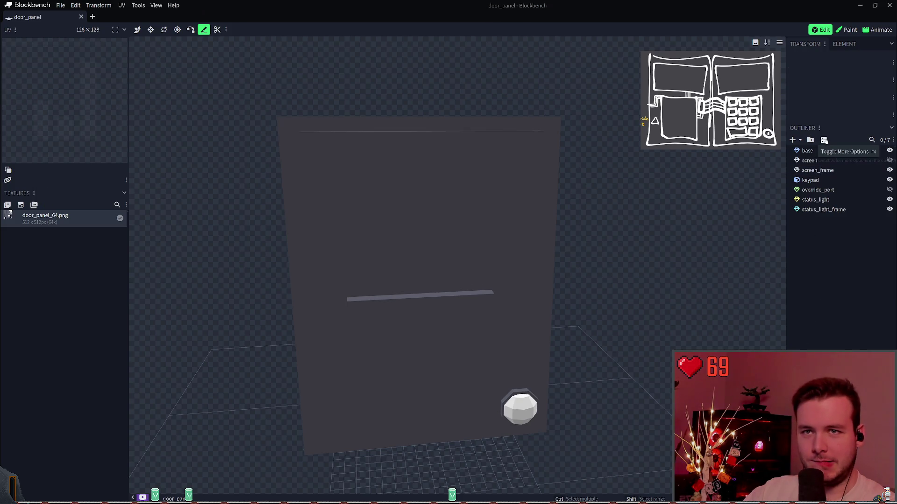
Browse the Edit, Transform and Tools menus, then save the model as door_panel.bbmodel
click(74, 5)
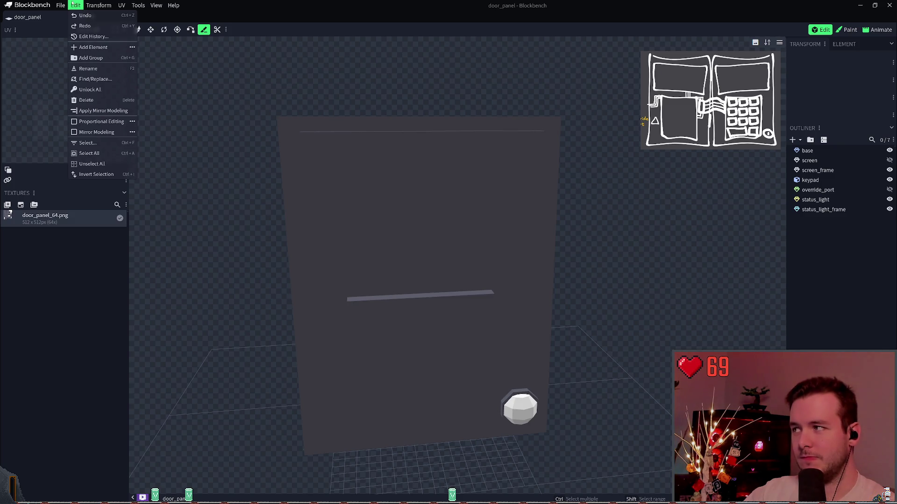
mouse_move(98, 5)
mouse_move(120, 51)
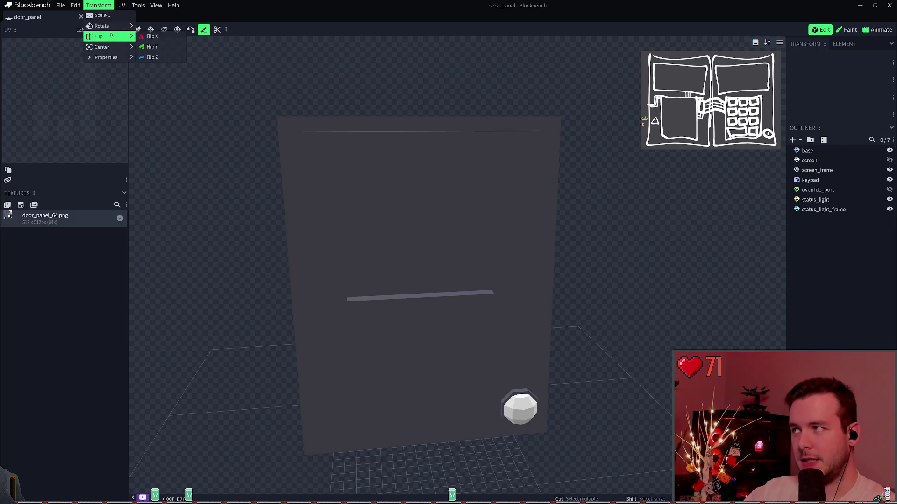
mouse_move(139, 5)
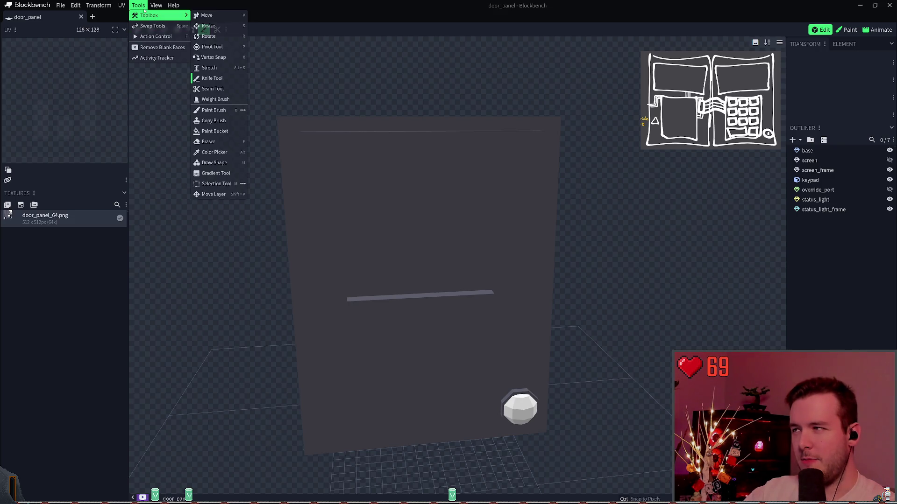
mouse_move(61, 6)
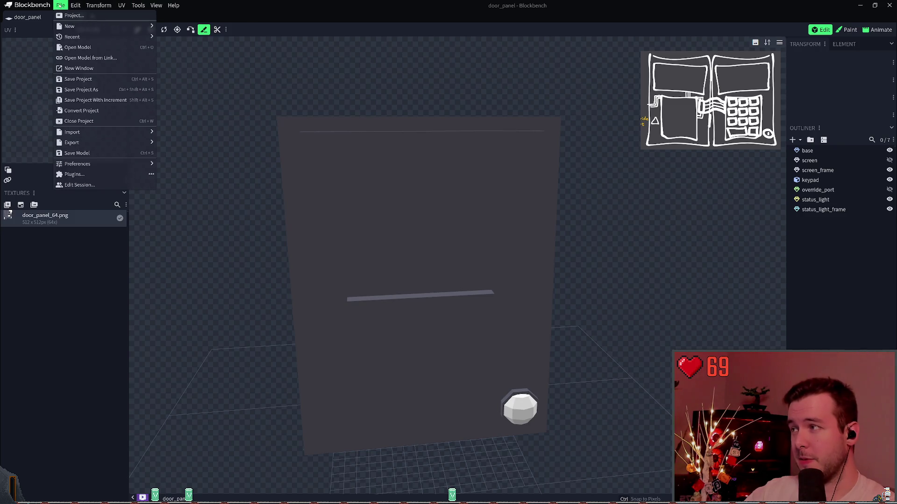
click(78, 79)
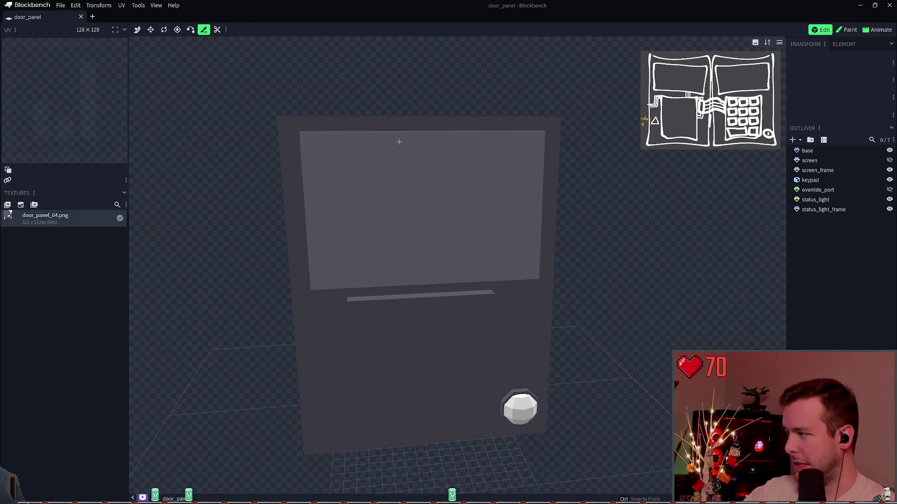
Select the keypad, then the base mesh, and show the base's position and size values
click(823, 181)
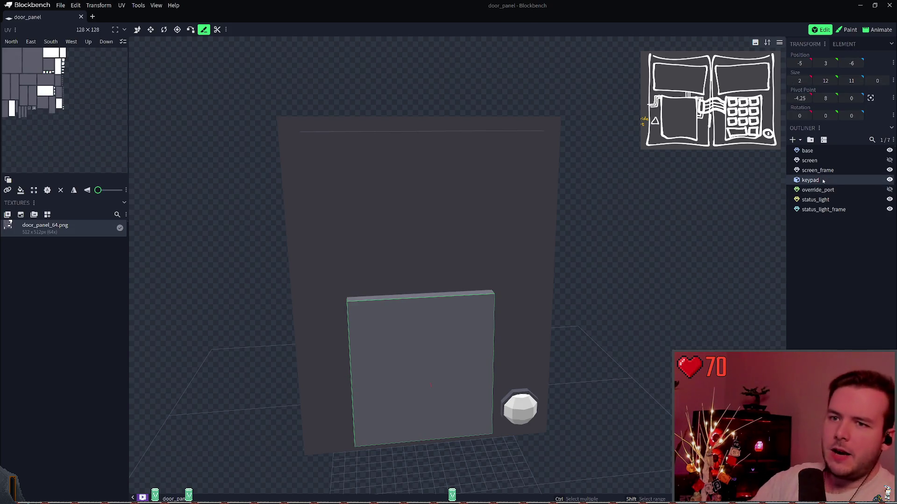
click(808, 151)
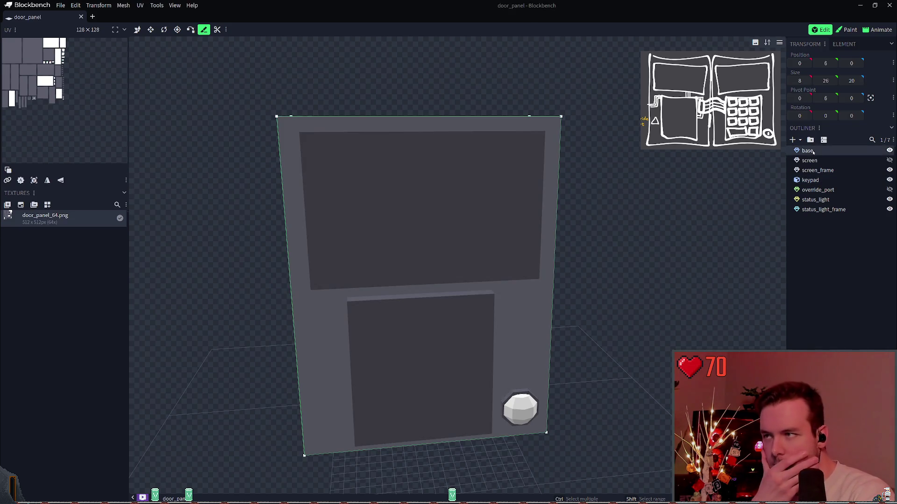
key(ctrl+z)
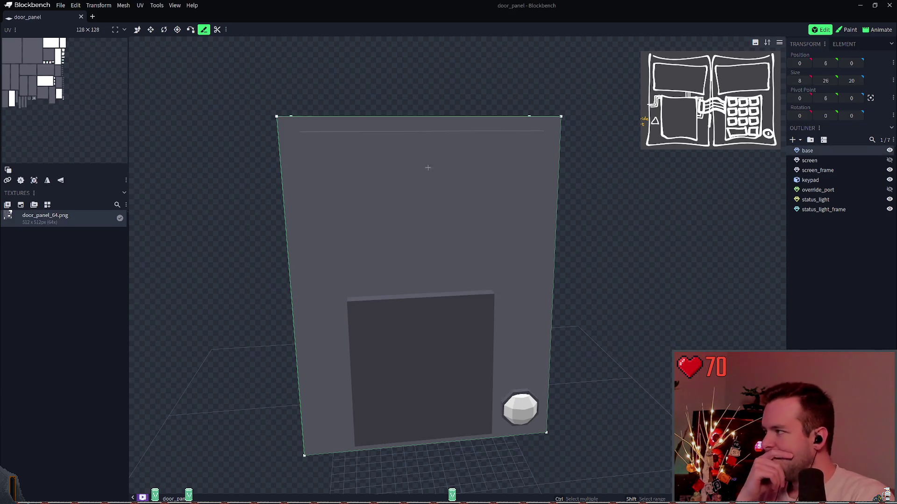
key(ctrl+y)
right_click(810, 156)
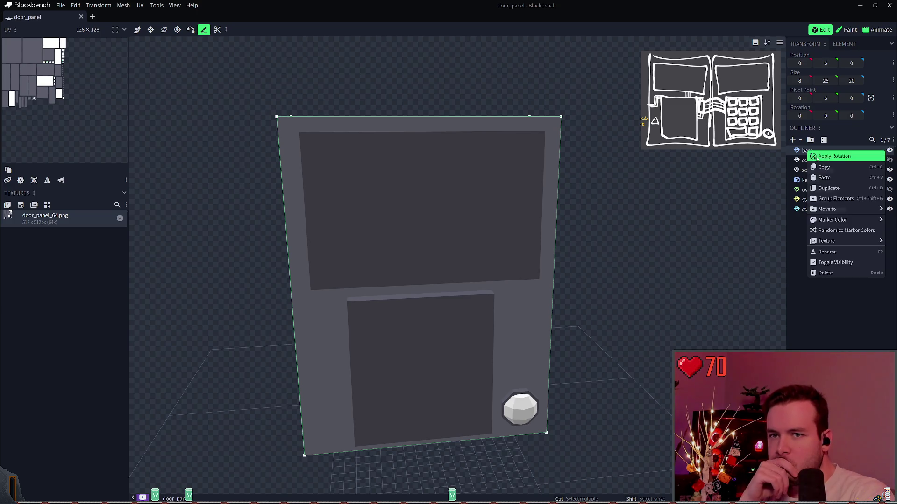
click(827, 272)
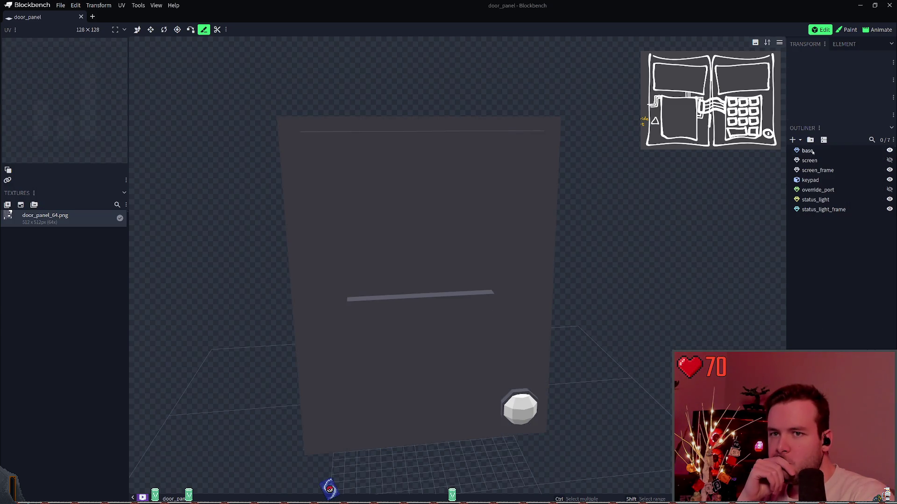
click(807, 150)
click(809, 44)
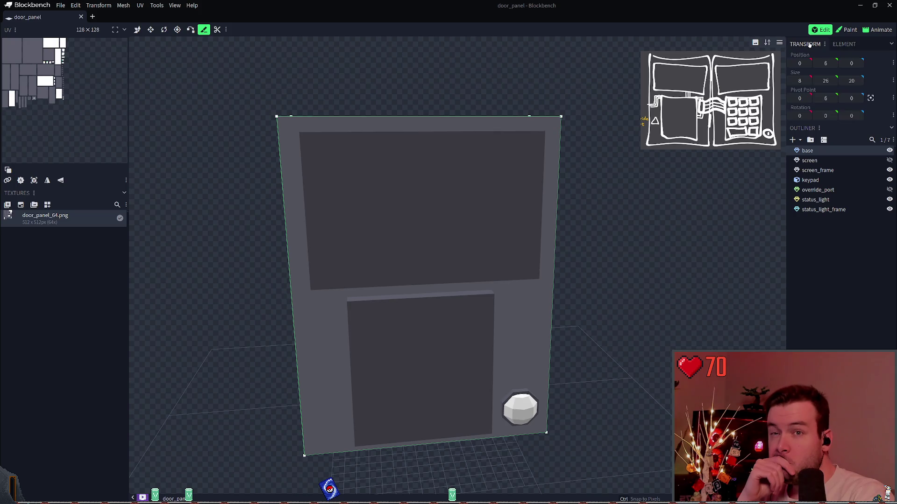
Browse the Mesh and Edit menus, unselect all elements, and switch to the Move tool
click(123, 5)
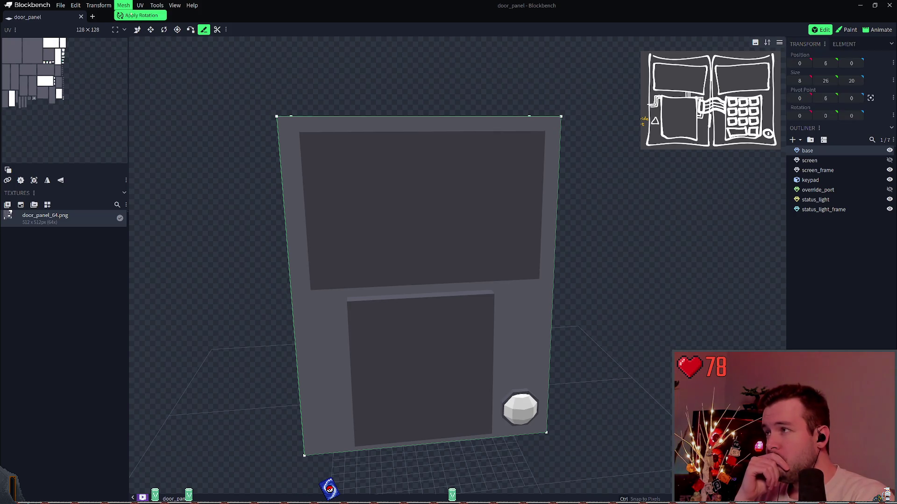
mouse_move(108, 6)
mouse_move(75, 5)
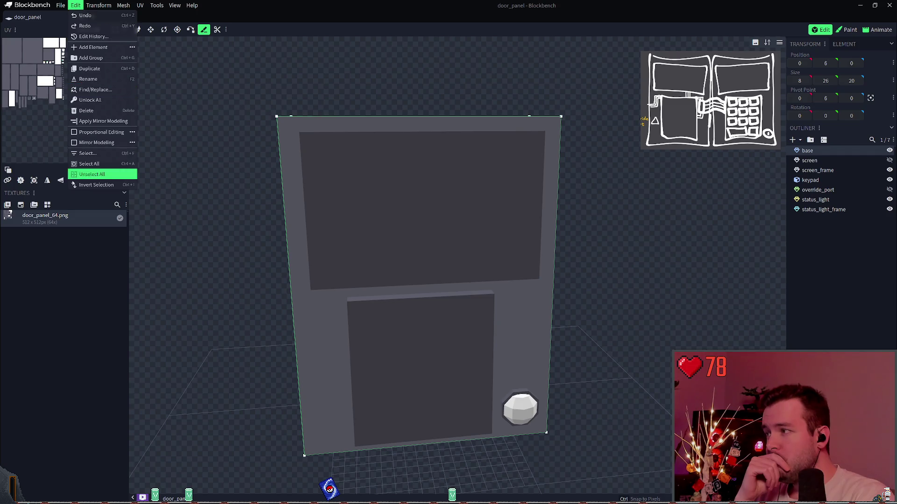
click(98, 173)
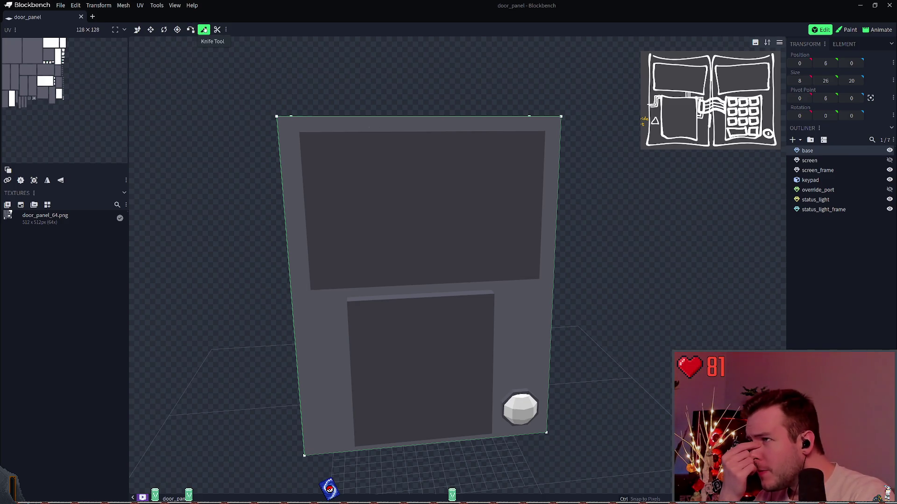
click(137, 30)
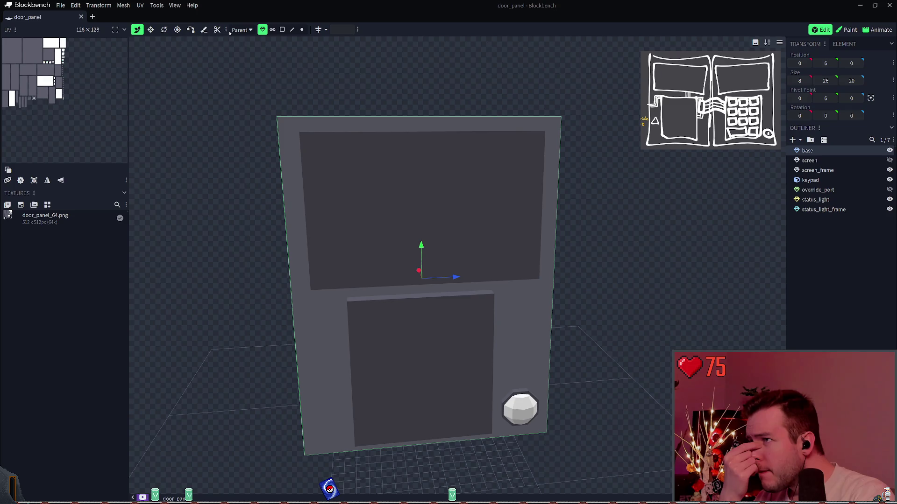
With the Resize tool in face selection mode, select the front face of screen_frame
click(151, 30)
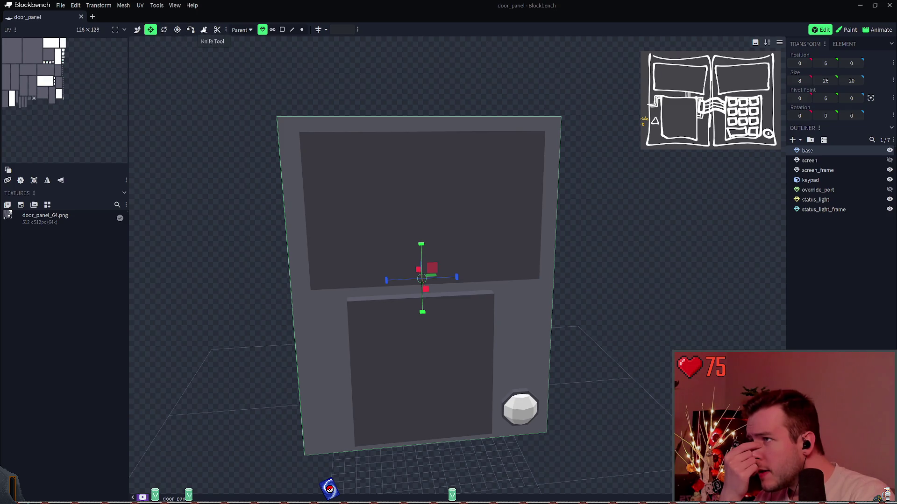
click(302, 30)
click(292, 29)
click(314, 147)
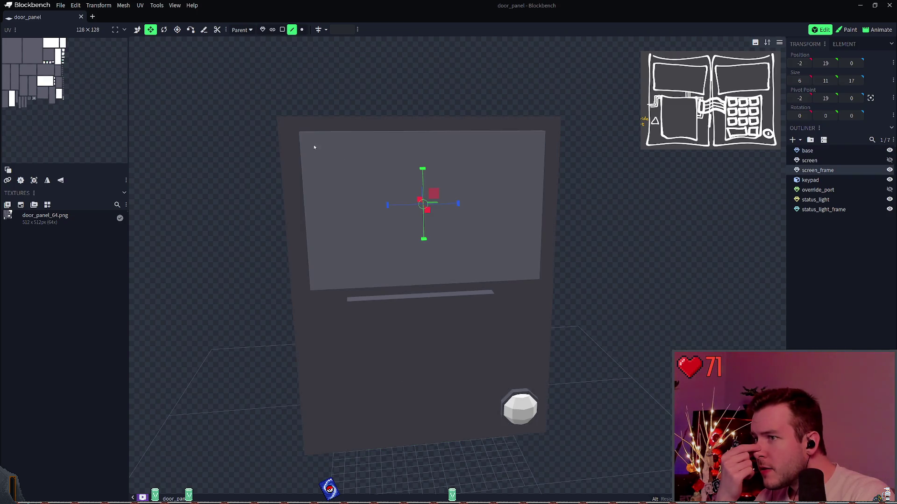
mouse_move(399, 76)
mouse_down()
mouse_move(409, 66)
mouse_move(374, 121)
mouse_move(402, 103)
mouse_up()
click(283, 30)
click(388, 162)
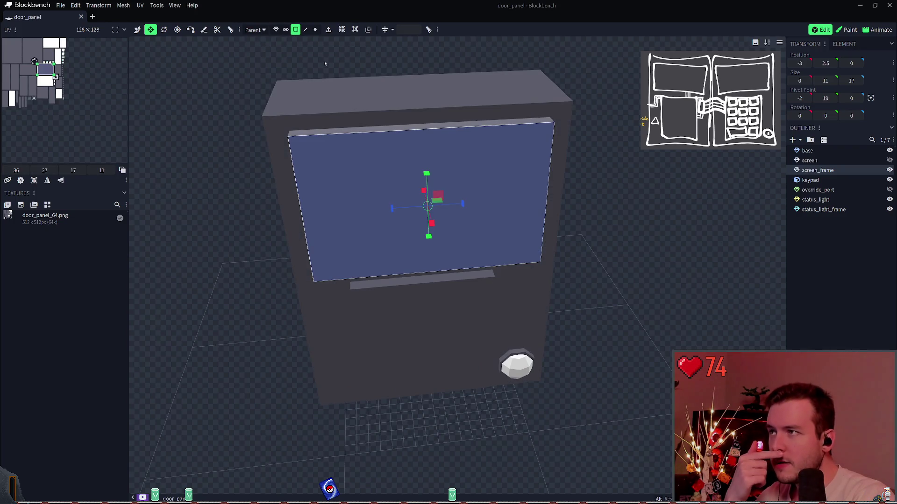
Make Loop Cut available in the toolbar via the Customize Toolbar window
click(232, 29)
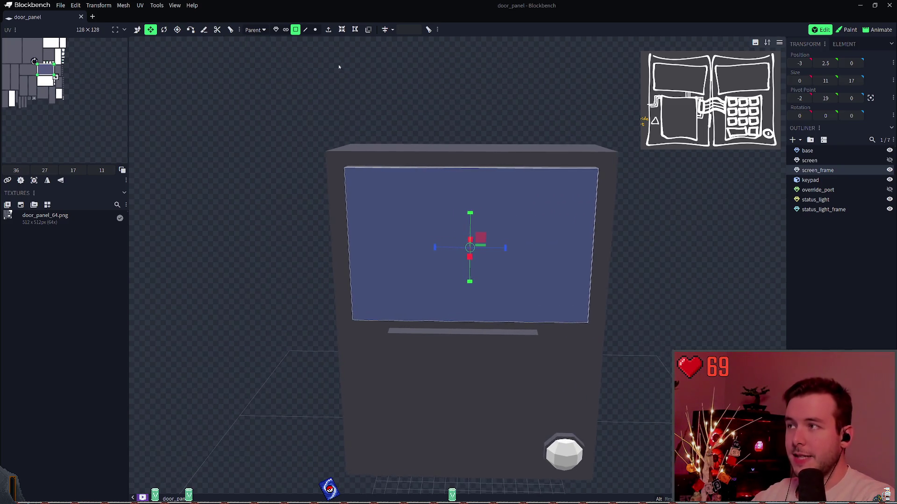
click(439, 30)
click(450, 38)
text(loo)
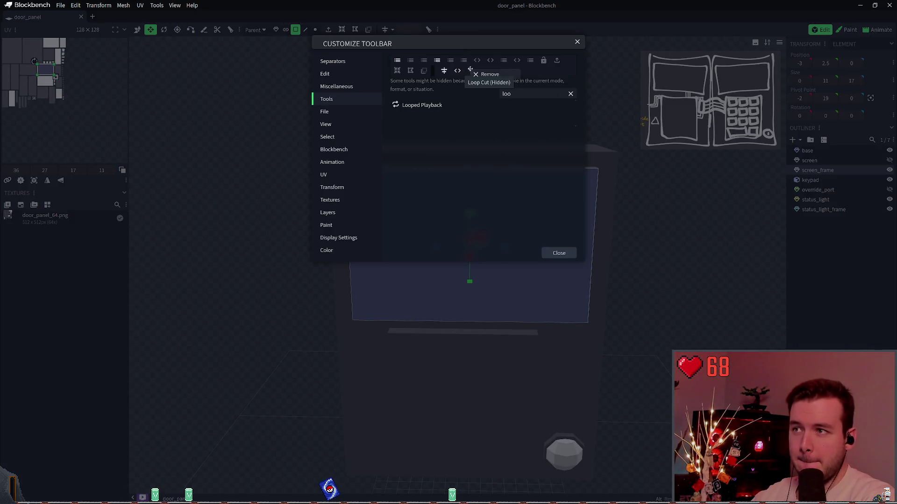
click(495, 75)
click(577, 42)
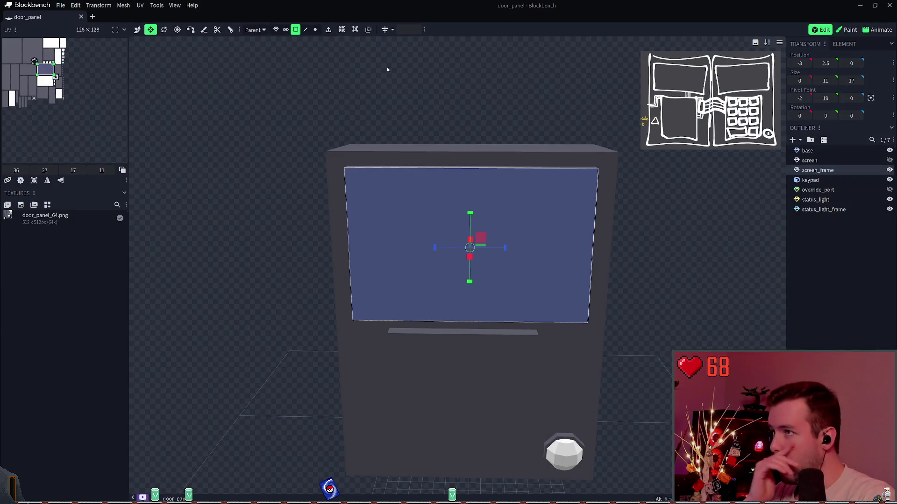
Start a vertical loop cut on the screen face with two cuts, adjusting its offset
click(230, 30)
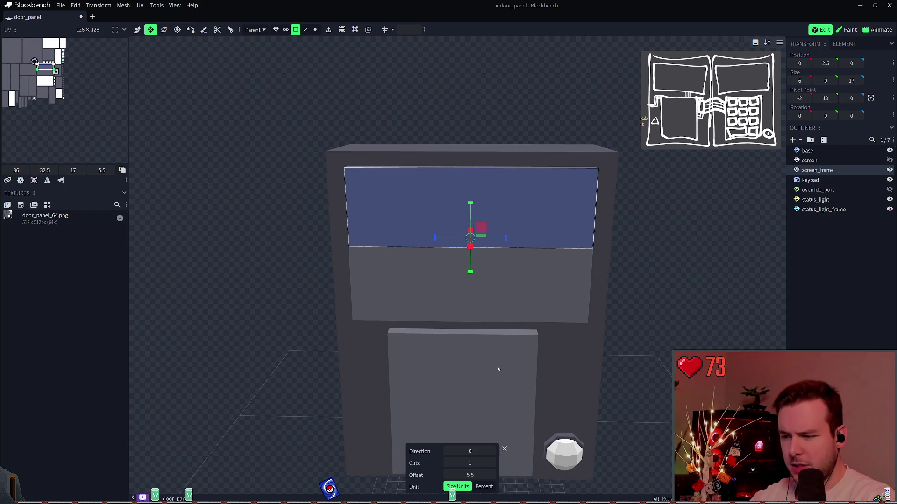
click(491, 450)
click(491, 451)
scroll(471, 451, down, 3)
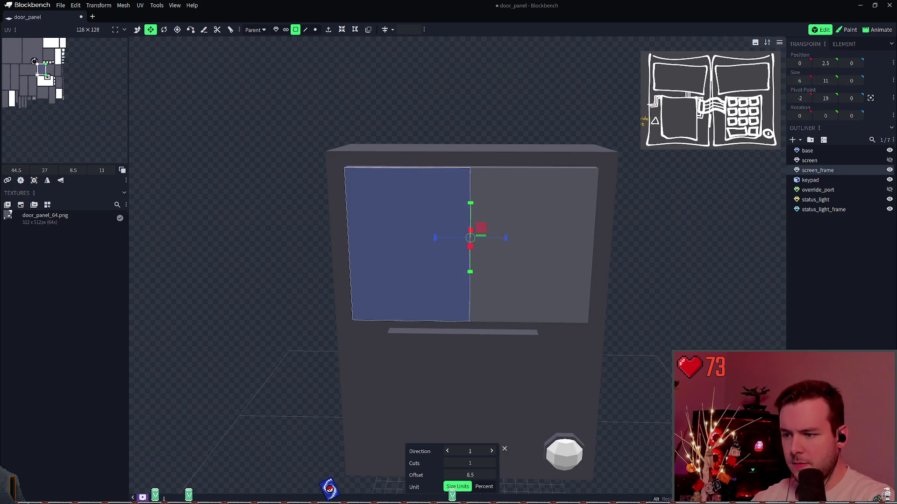
scroll(470, 451, down, 1)
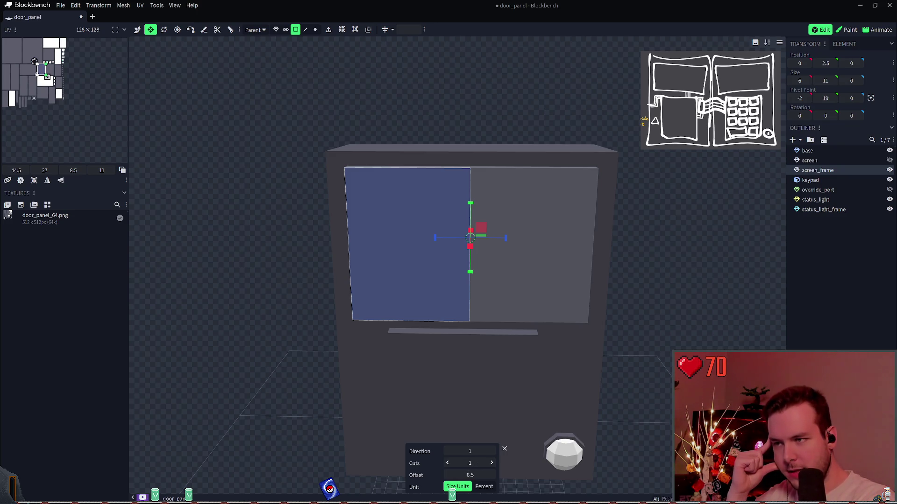
drag(472, 463, 477, 463)
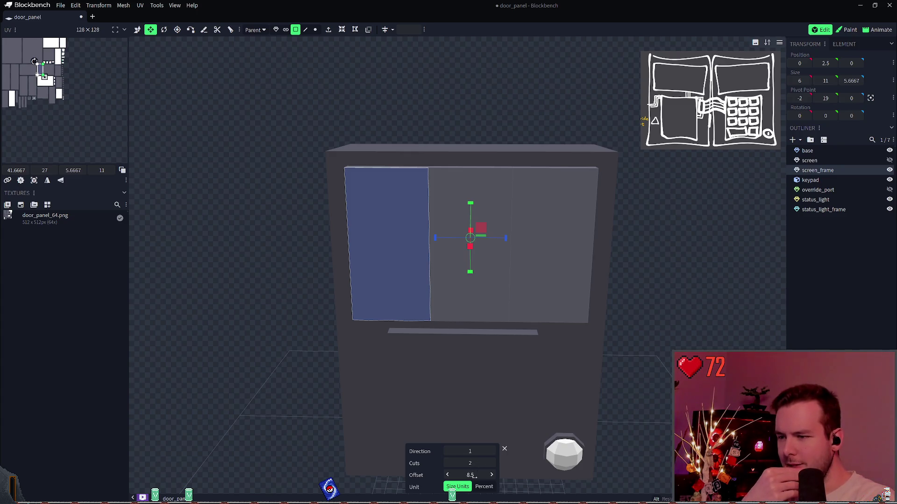
drag(470, 474, 470, 475)
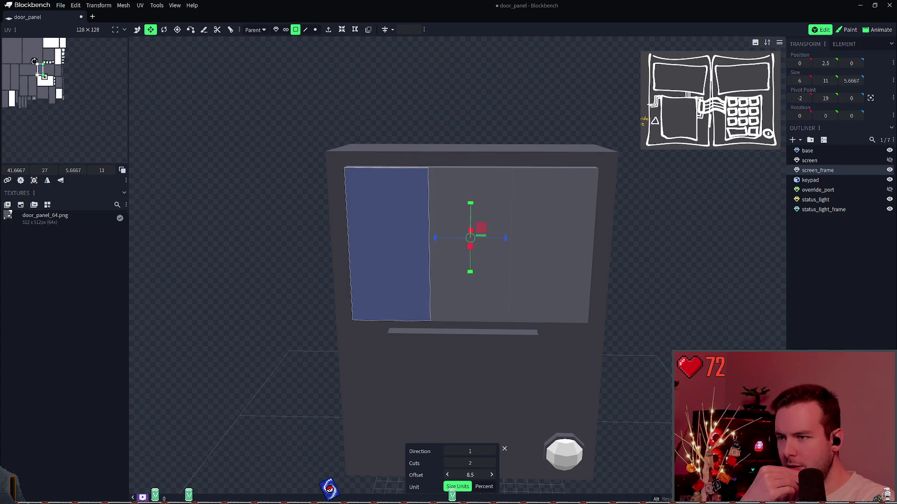
click(484, 487)
mouse_move(470, 475)
mouse_down()
mouse_move(520, 475)
mouse_move(502, 475)
mouse_up()
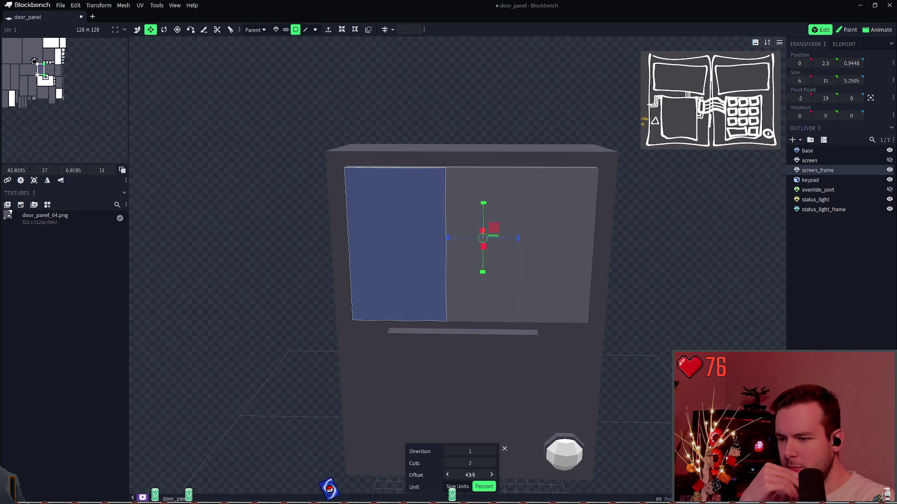
Reposition the loop cut and confirm it at an exact offset of 1
click(463, 250)
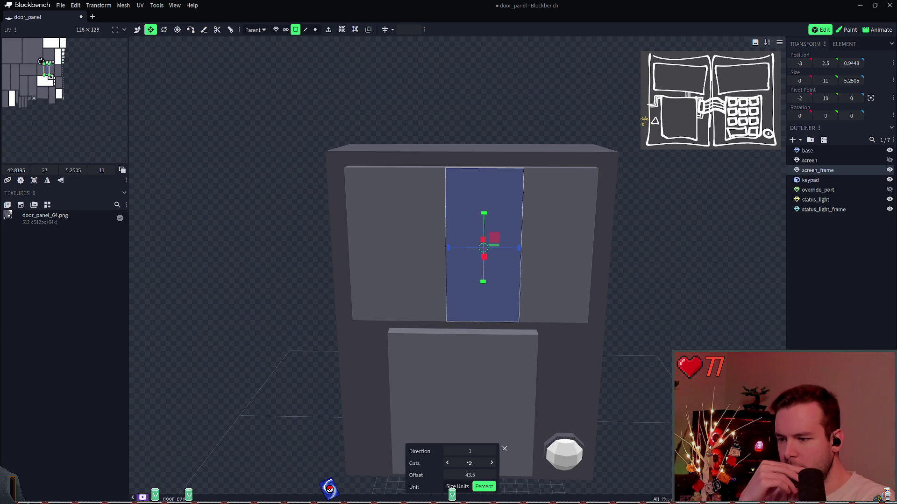
drag(478, 474, 471, 489)
click(465, 487)
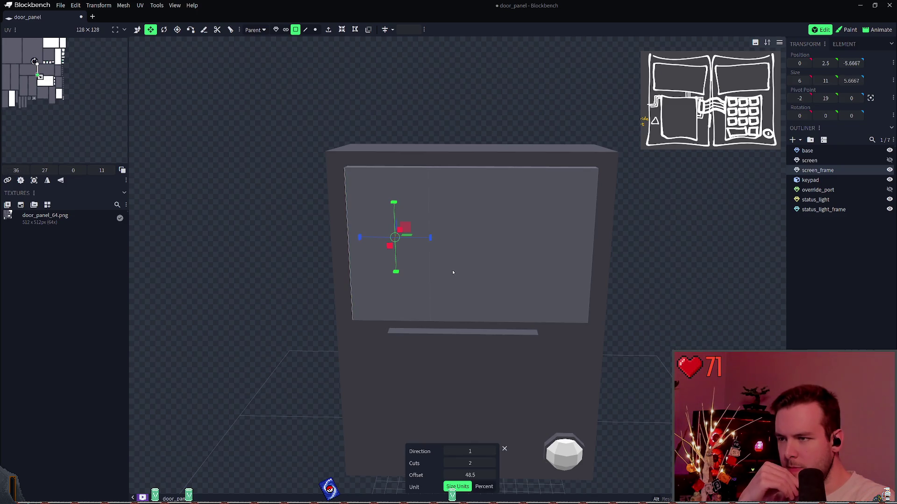
drag(470, 475, 450, 475)
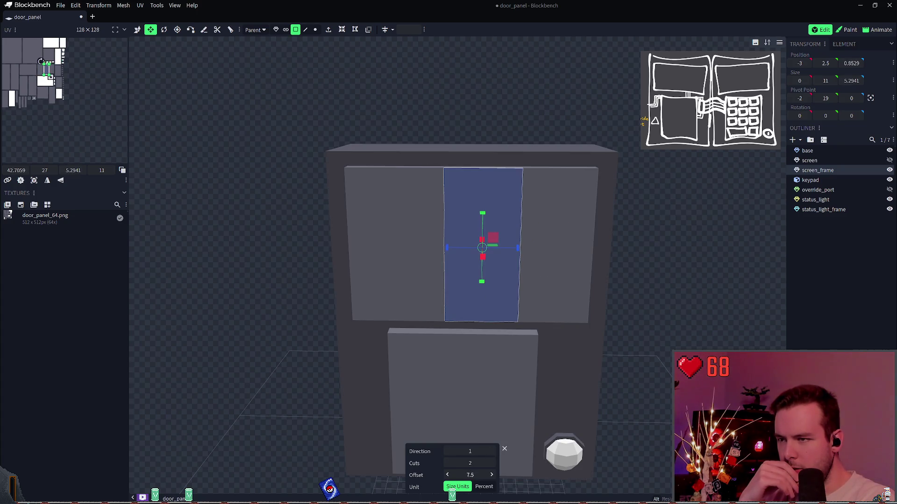
click(479, 475)
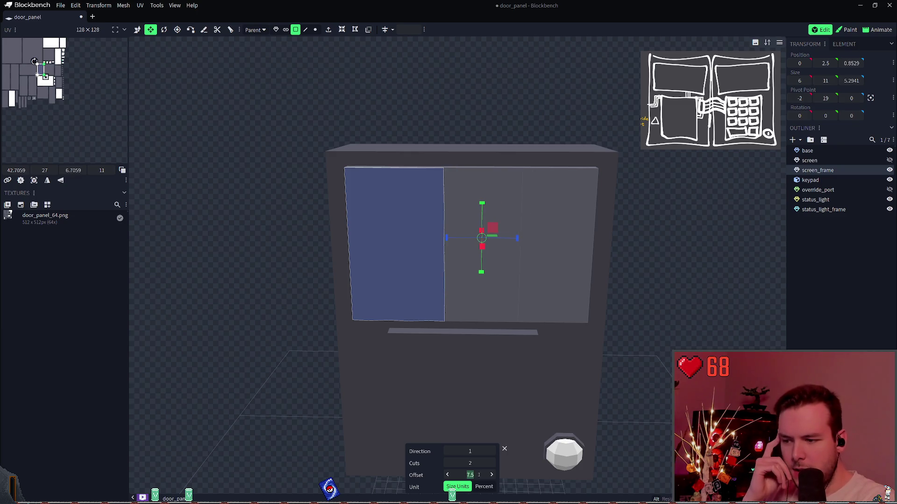
text(01)
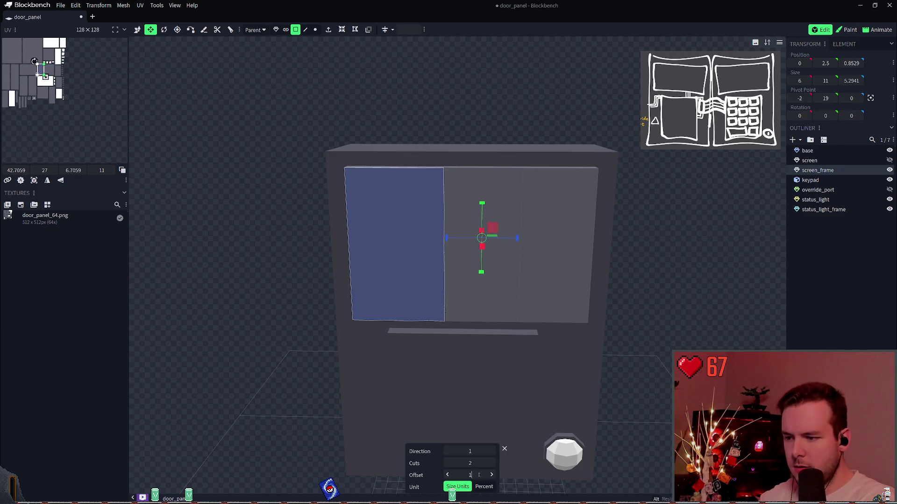
key(Return)
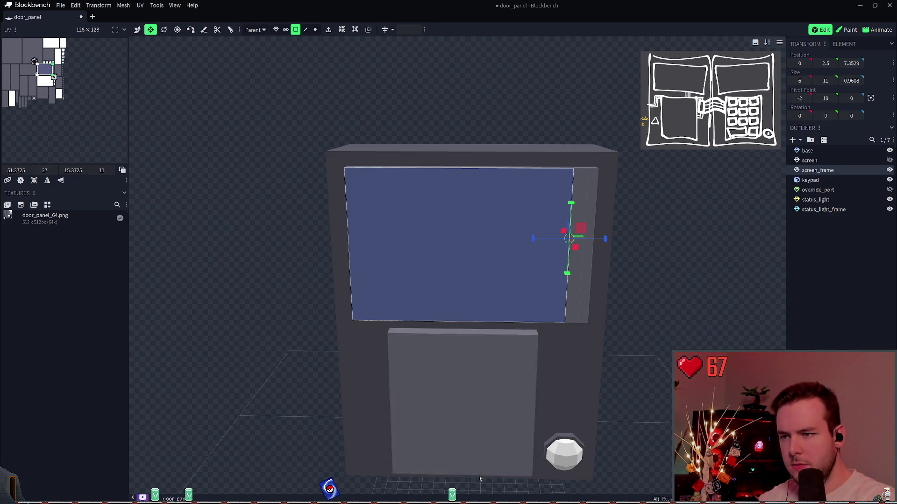
Add another loop cut moved toward the top edge and save the model
click(488, 275)
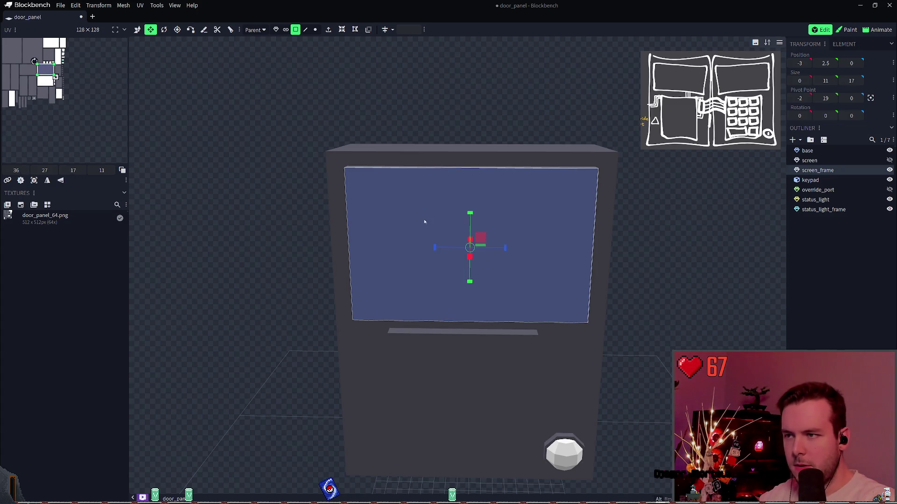
click(230, 30)
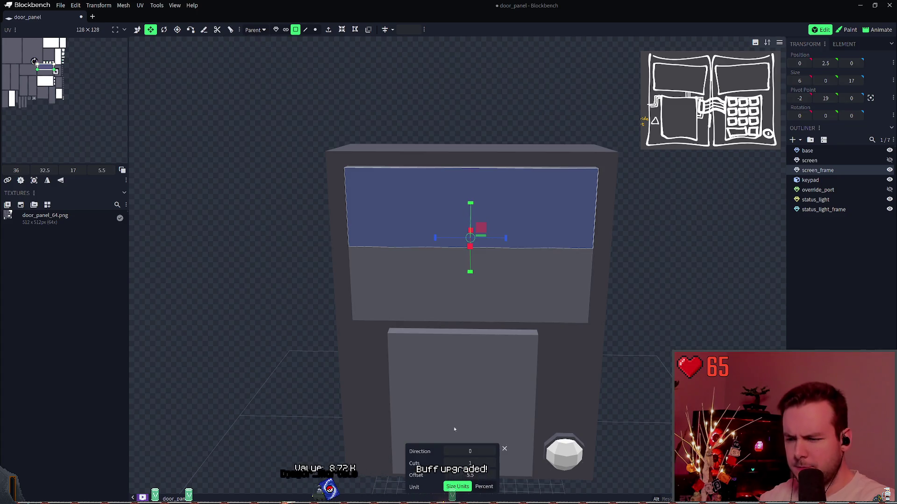
drag(470, 475, 439, 475)
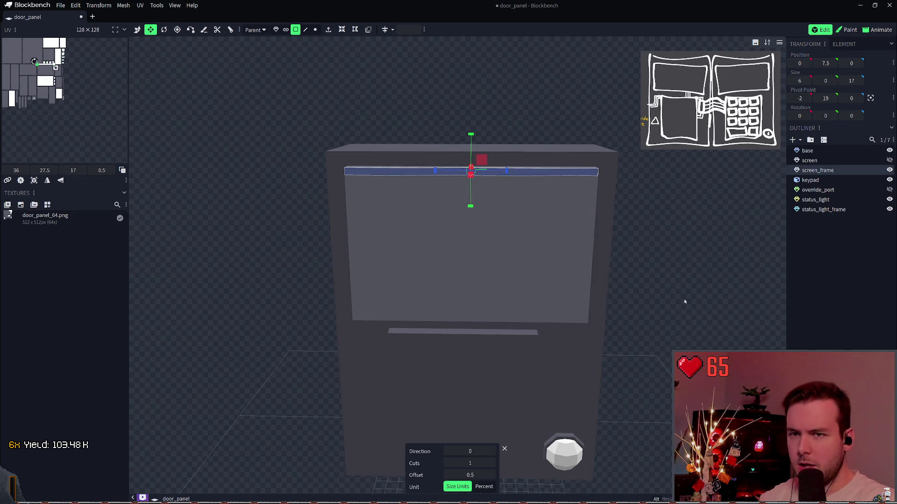
key(ctrl+s)
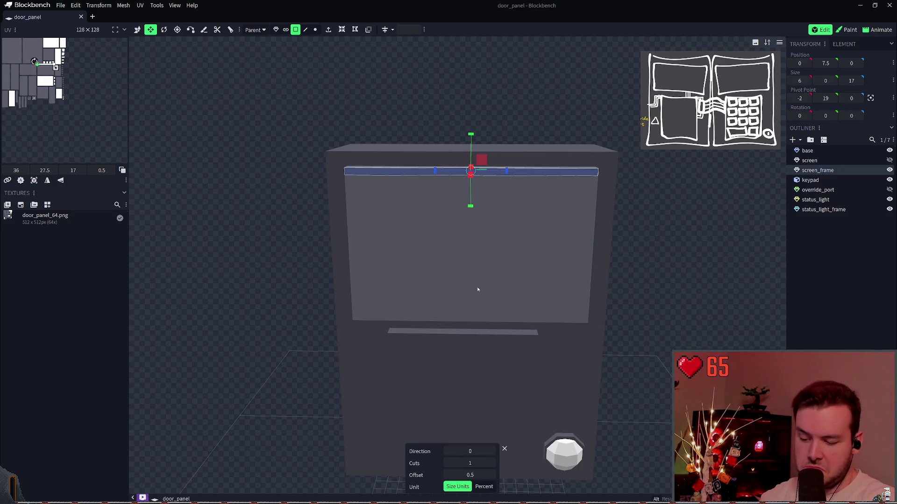
key(Escape)
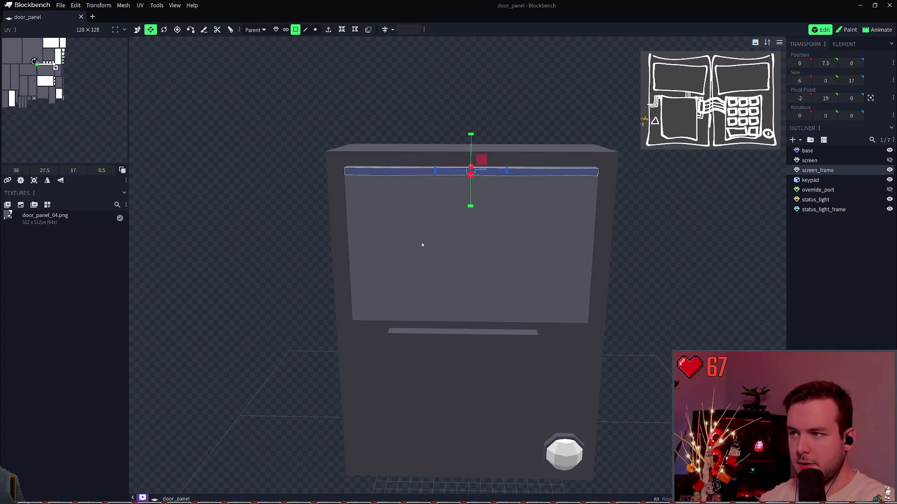
Try a multi-cut loop cut in a different direction, then inspect the resulting top and bottom strips
click(420, 244)
key(ctrl+r)
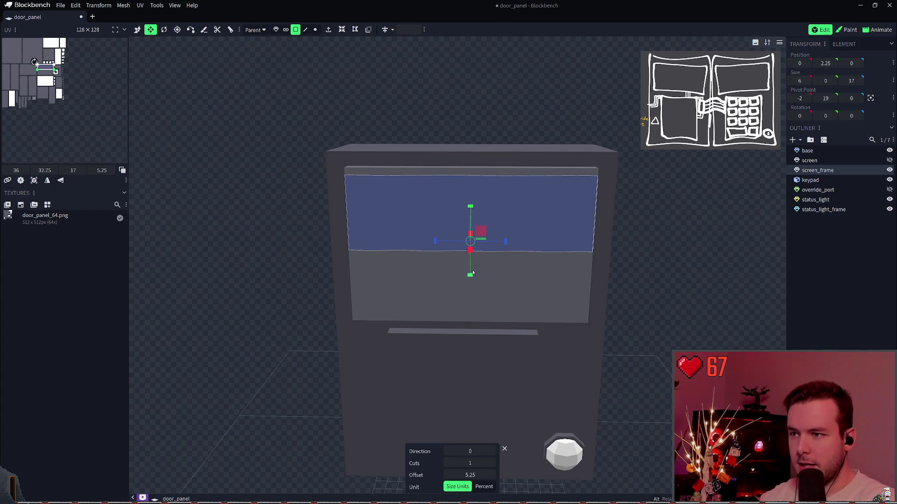
click(491, 463)
click(492, 463)
click(491, 462)
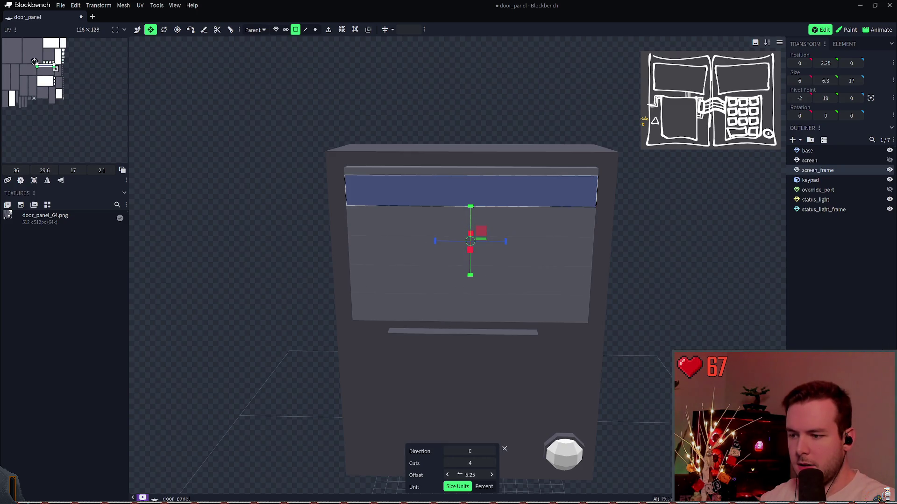
mouse_move(469, 450)
mouse_down()
mouse_move(492, 451)
mouse_move(453, 463)
mouse_move(481, 475)
mouse_move(442, 475)
mouse_up()
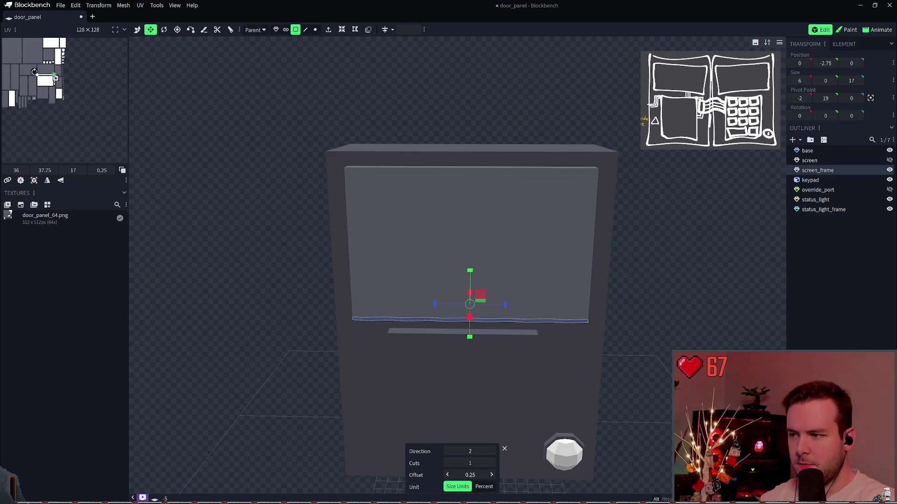
click(470, 321)
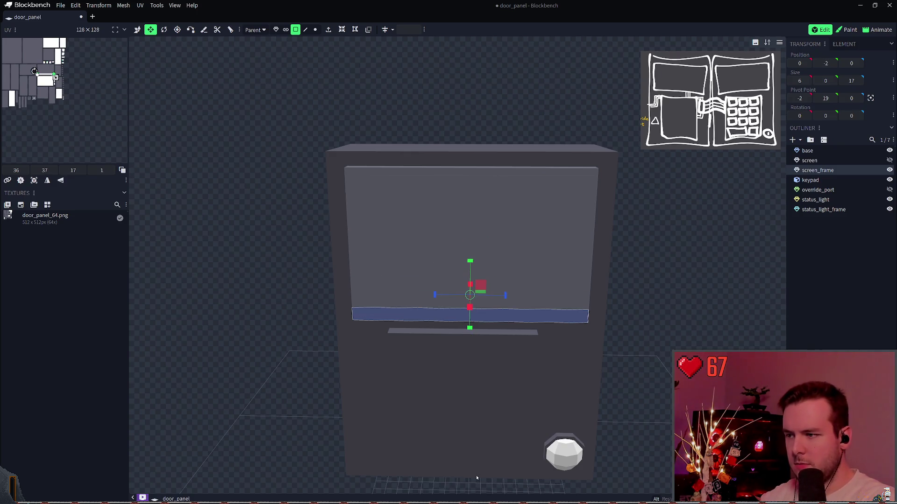
click(410, 236)
click(394, 174)
click(442, 229)
Confirm a horizontal loop cut forming a thin bottom strip on the screen face
key(ctrl+r)
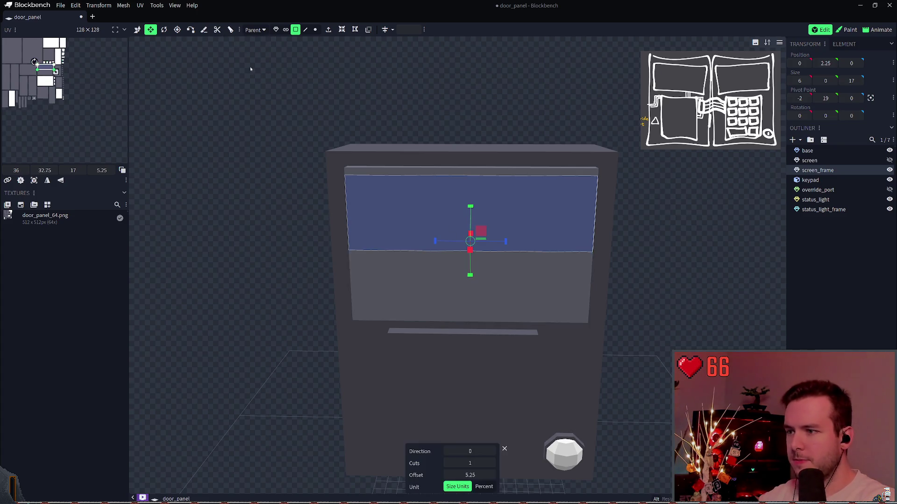
click(492, 451)
click(491, 452)
click(491, 451)
click(447, 452)
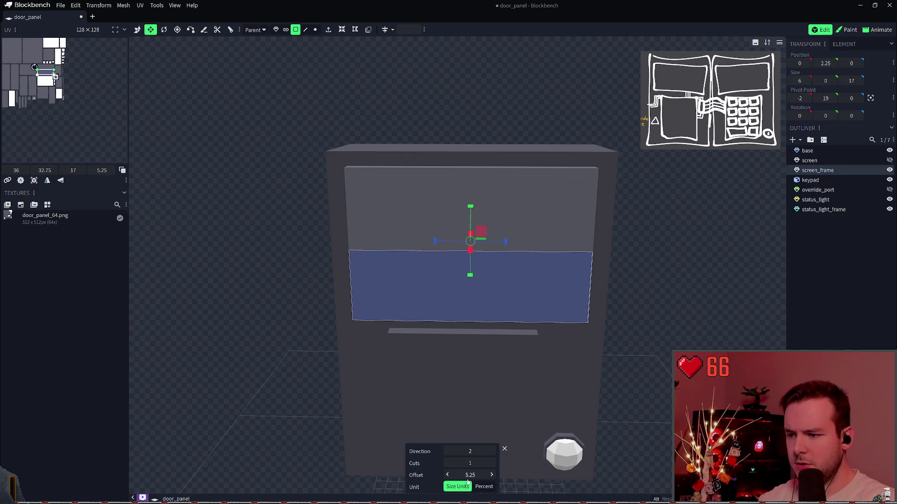
text(0.5)
key(Return)
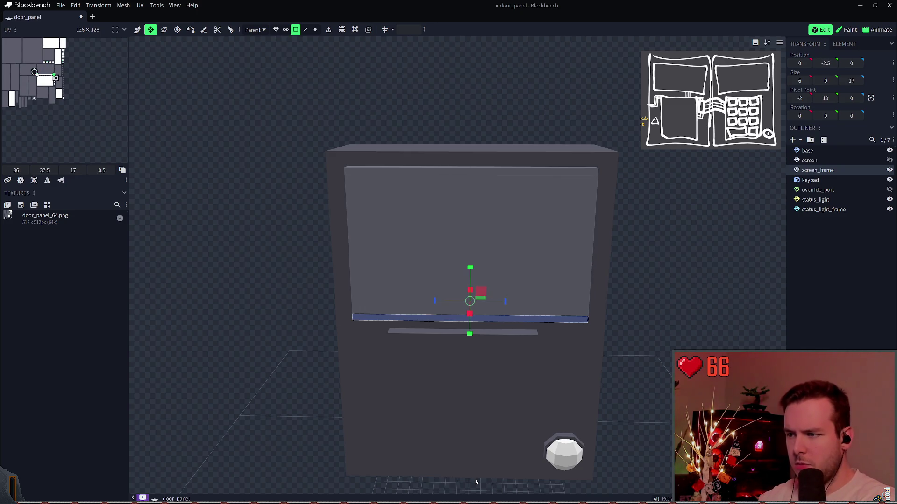
Add a horizontal two-cut loop cut to the large upper screen face
click(433, 263)
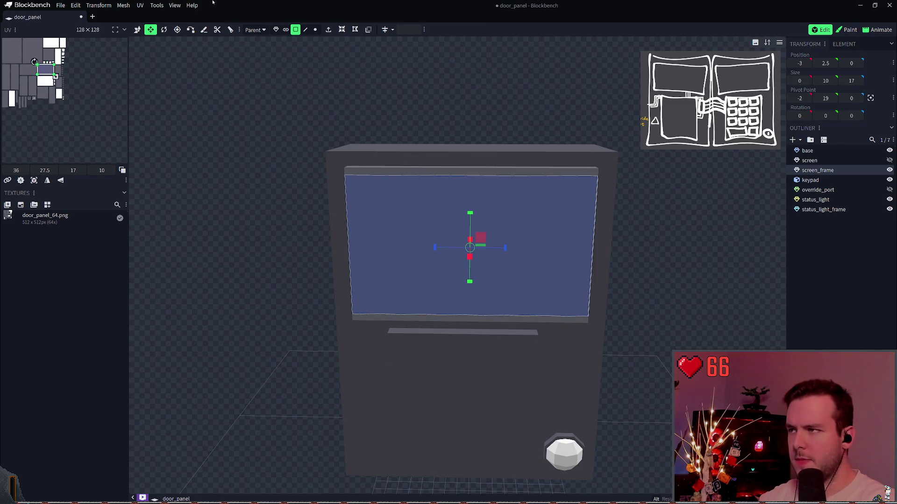
key(ctrl+r)
drag(470, 462, 476, 451)
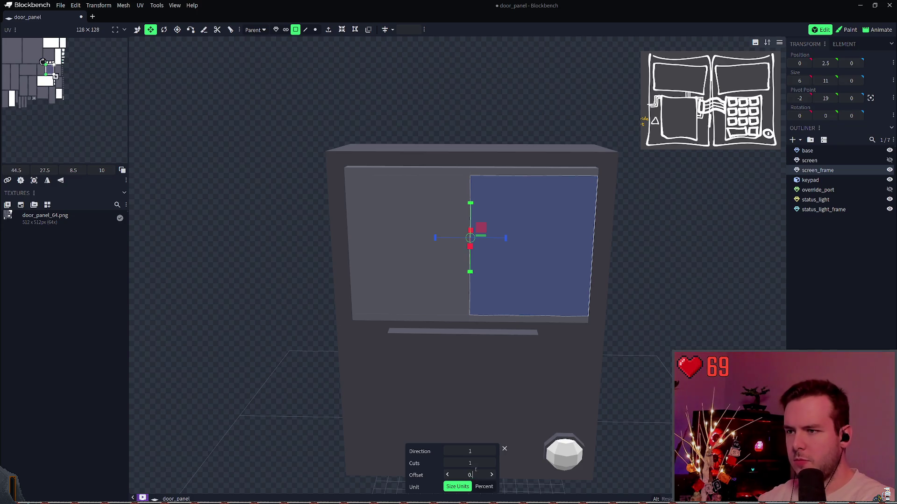
key(Return)
Try another loop cut on the left part of the screen, then discard it with undo
click(354, 234)
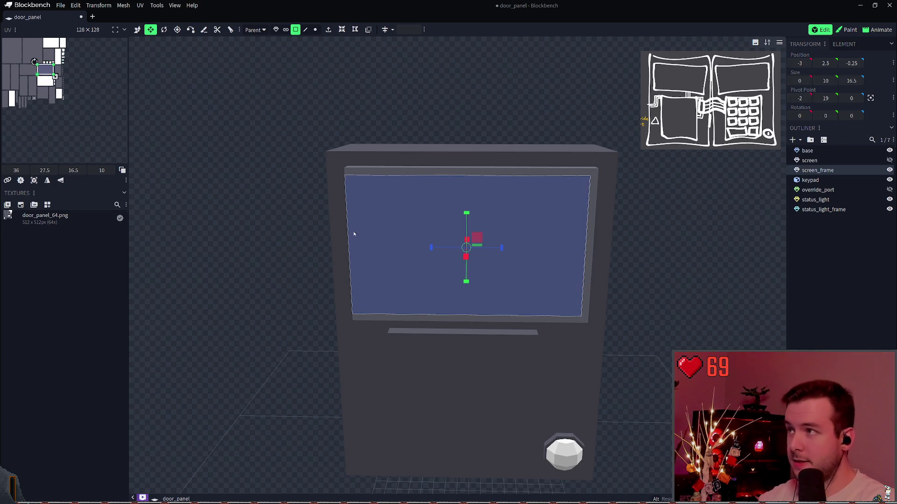
click(231, 30)
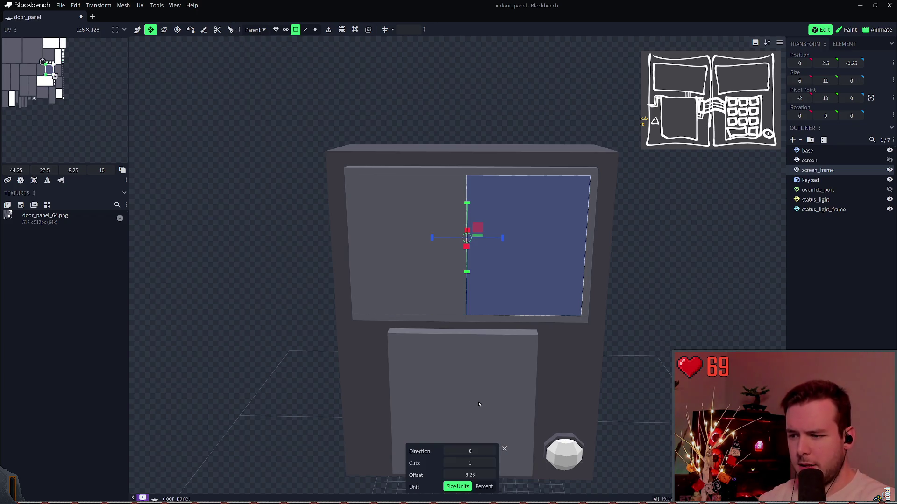
mouse_move(469, 463)
mouse_down()
mouse_move(467, 451)
mouse_move(452, 448)
mouse_up()
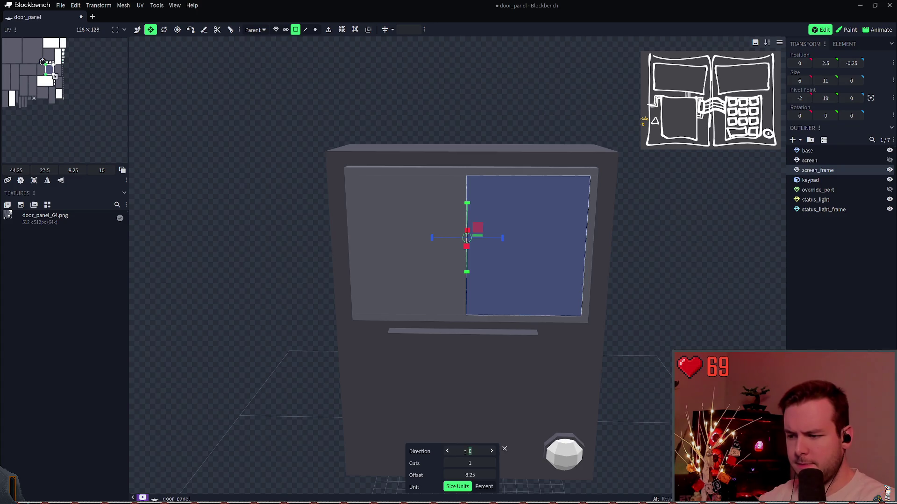
key(Return)
key(ctrl+z)
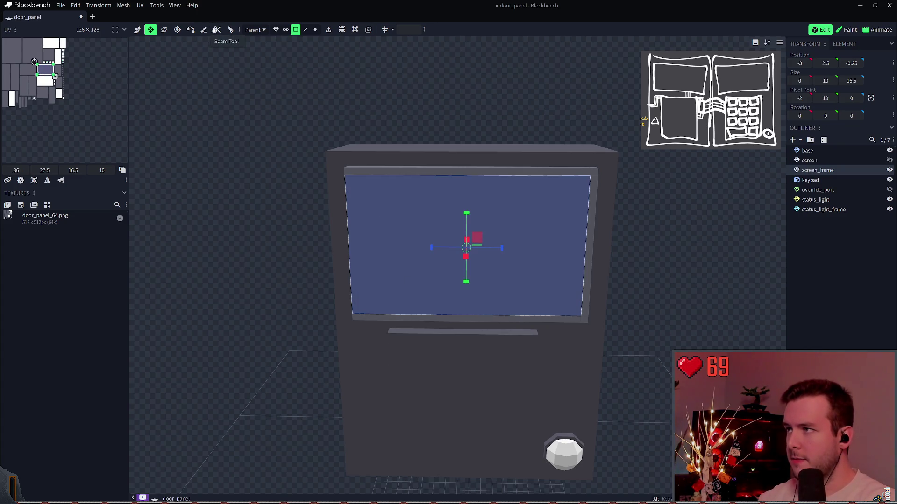
Apply a vertical loop cut on the left side, select the large screen face, and save
key(ctrl+r)
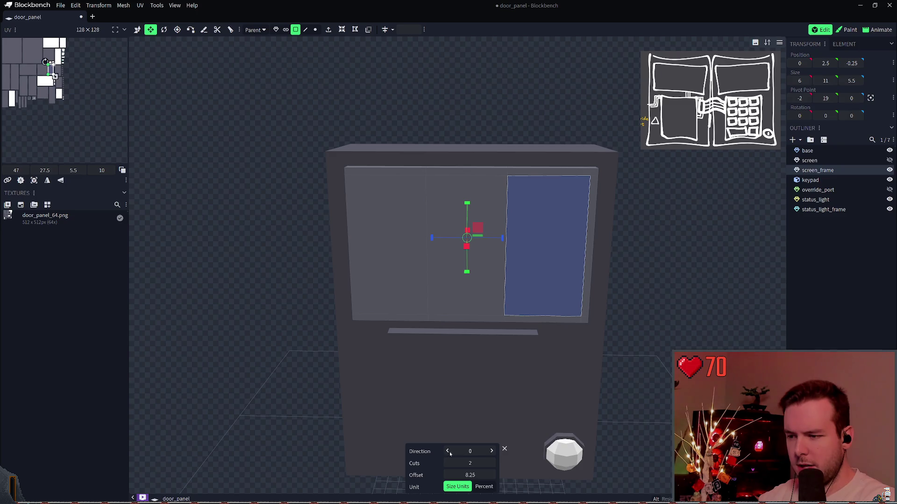
click(490, 451)
click(491, 451)
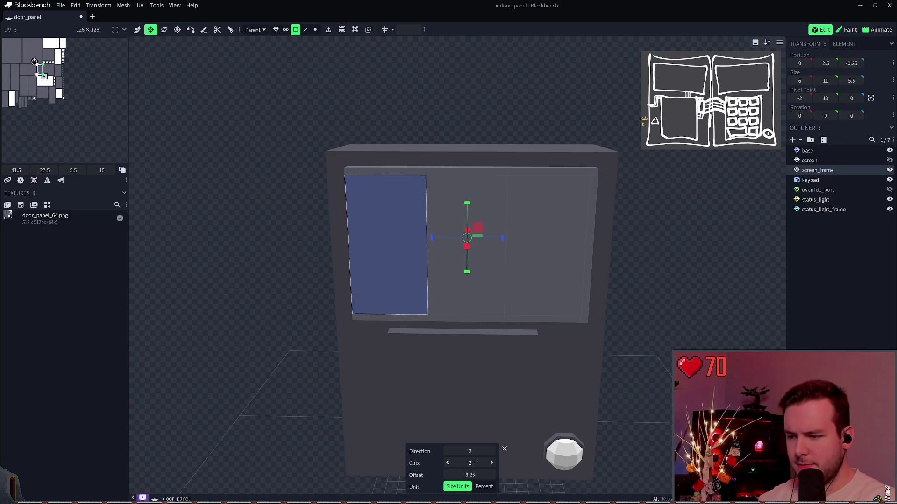
scroll(475, 463, down, 1)
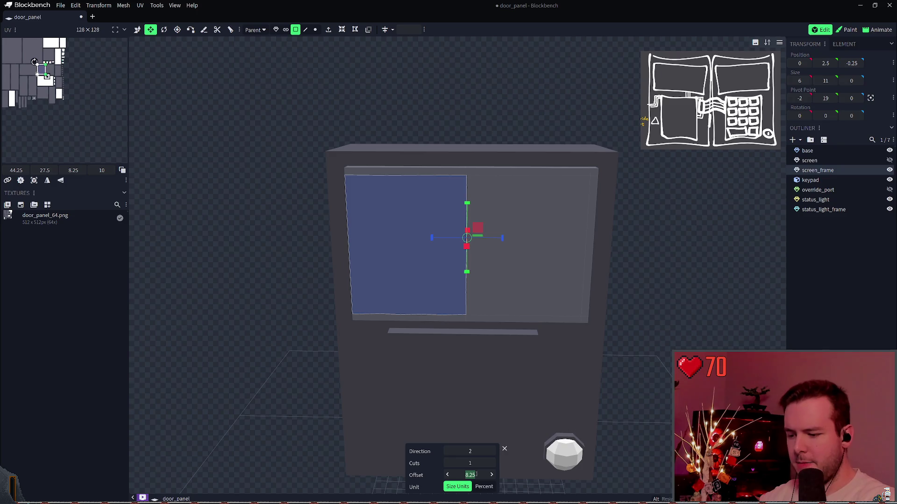
text(0.5)
key(Return)
click(469, 218)
key(ctrl+s)
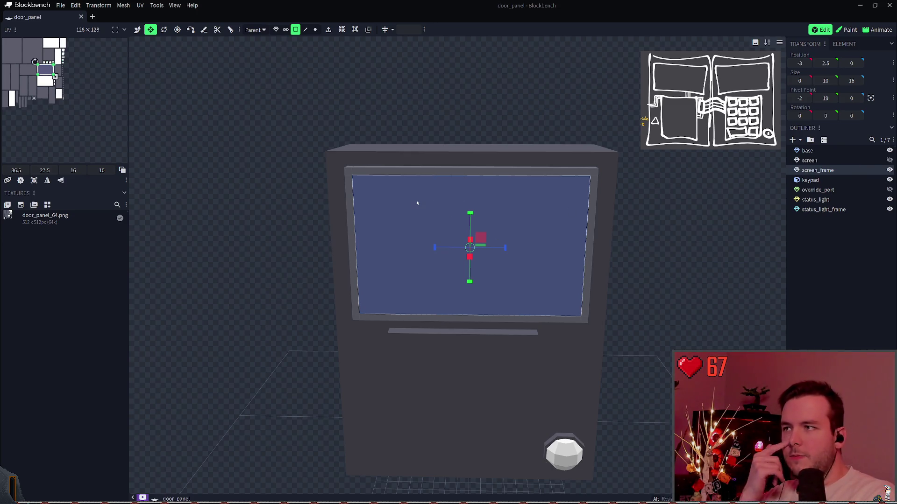
Try extruding the screen face, moving it along X and back, while orbiting the view
click(340, 30)
mouse_move(503, 94)
mouse_down()
mouse_move(436, 90)
mouse_move(411, 102)
mouse_up()
drag(407, 255, 408, 254)
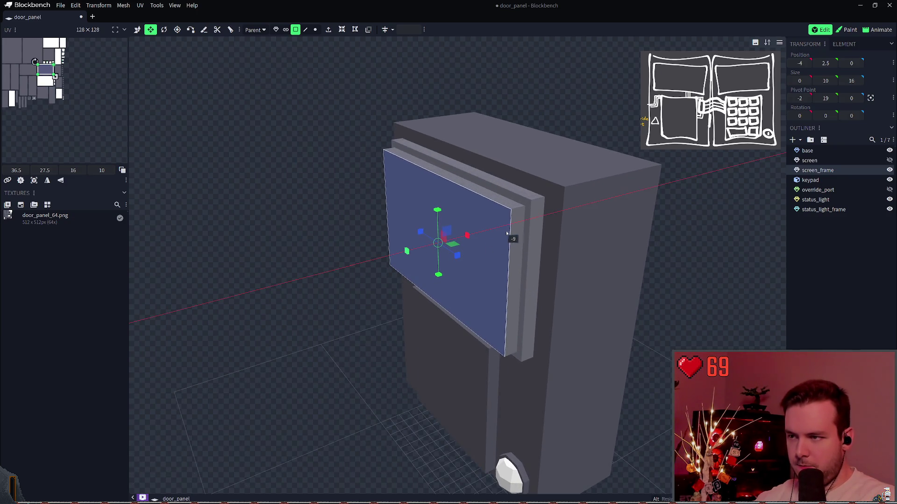
drag(523, 228, 470, 239)
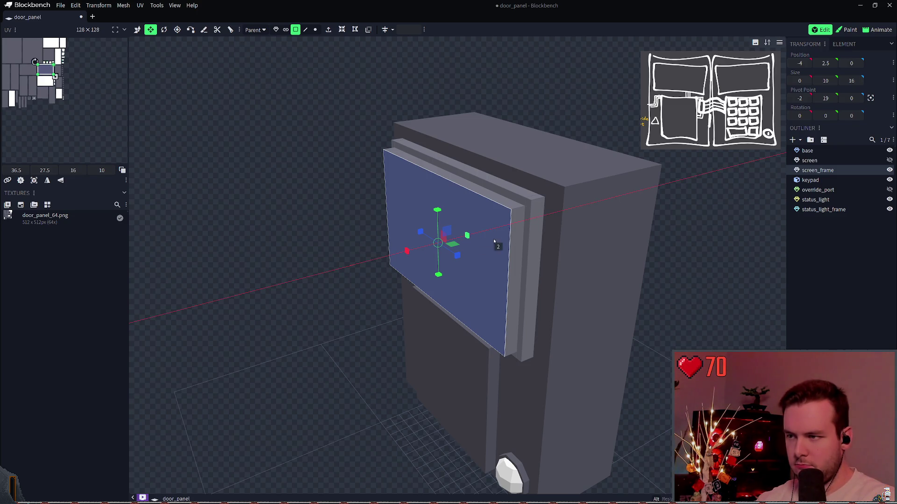
drag(407, 252, 407, 252)
mouse_move(541, 94)
mouse_down()
mouse_move(582, 84)
mouse_move(395, 54)
mouse_up()
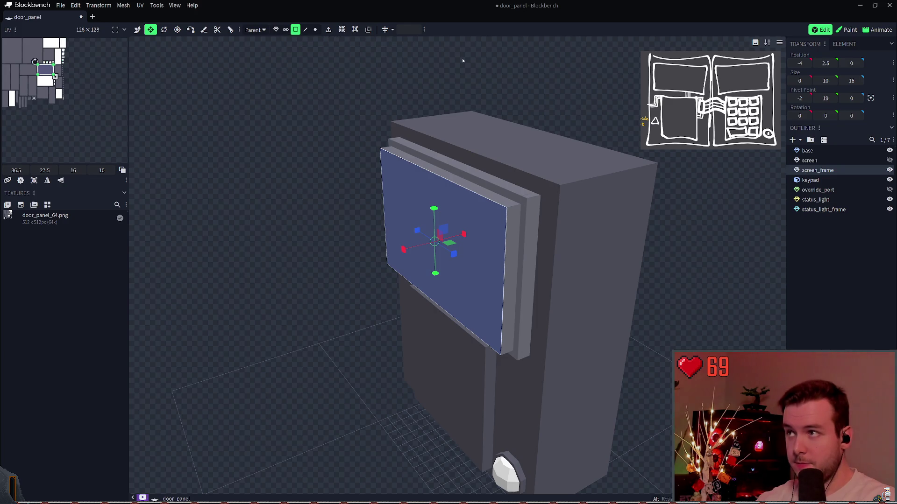
Inset the screen face to half its size, undo the changes, and save
drag(463, 60, 392, 274)
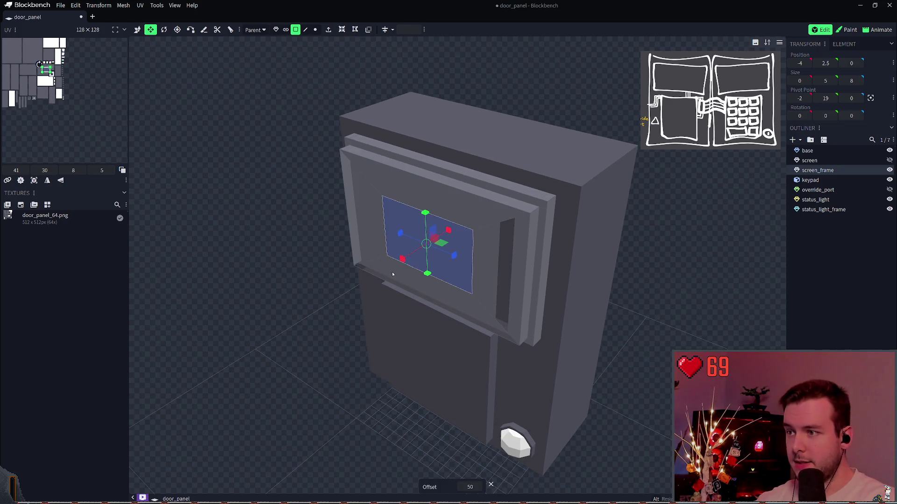
key(ctrl+z)
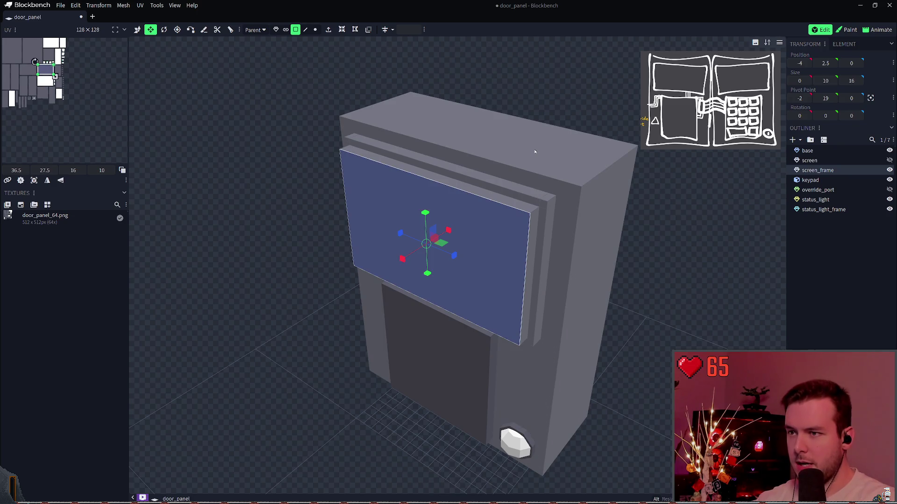
key(ctrl+z)
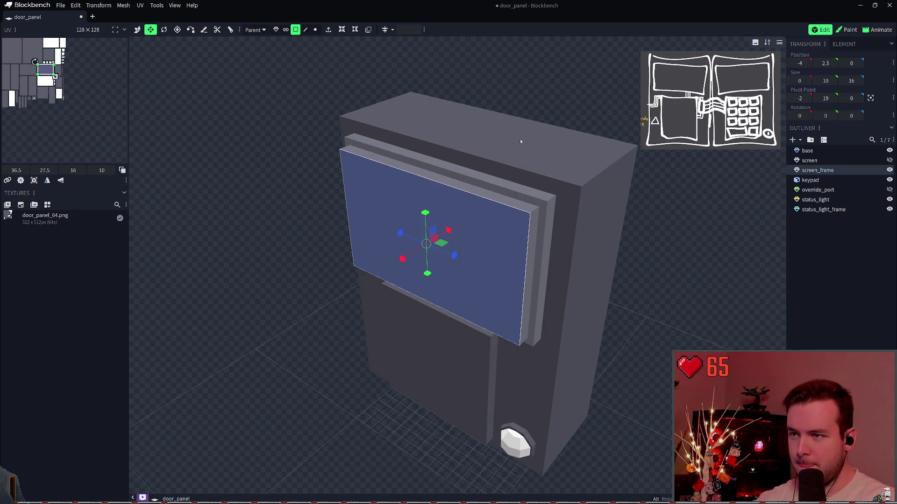
key(ctrl+z)
key(ctrl+s)
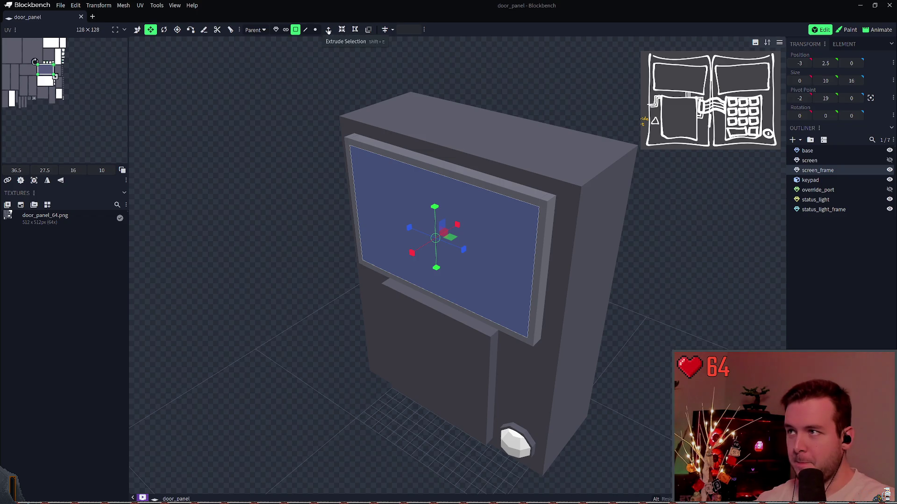
Retry the inset in a centred front view, undo it, and start an extrusion instead
click(328, 31)
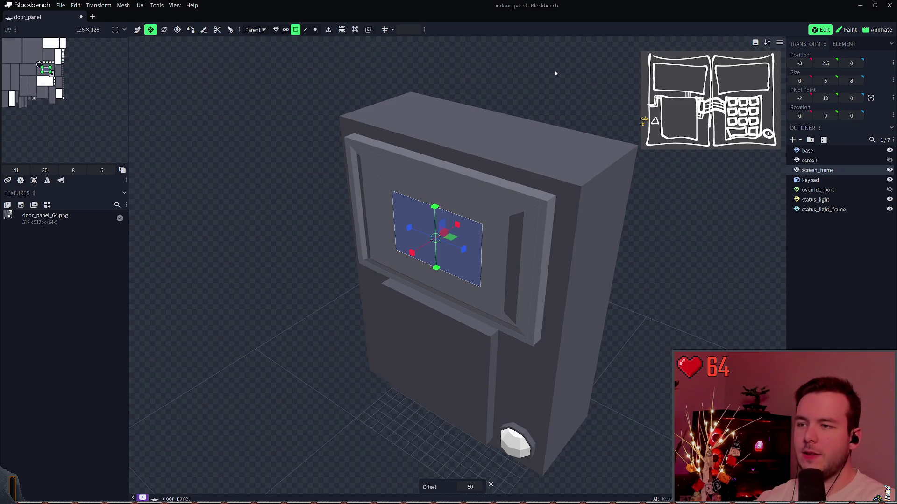
key(KP_1)
key(KP_Decimal)
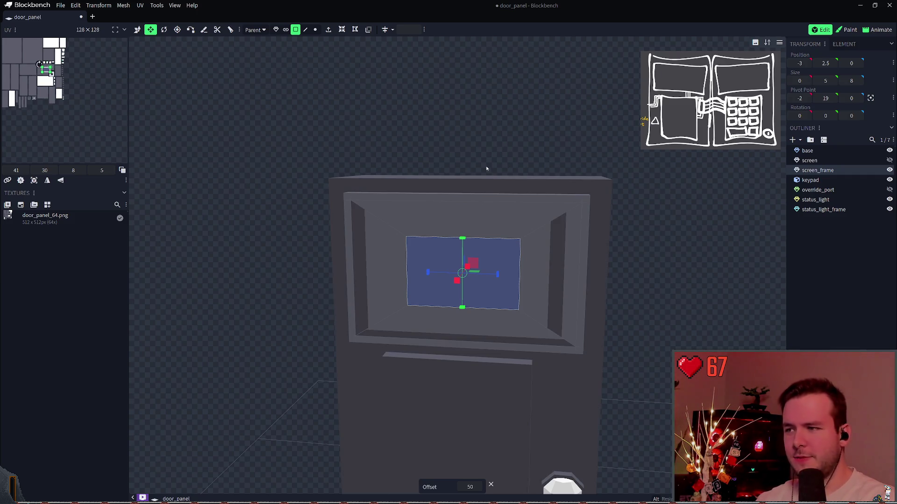
key(ctrl+z)
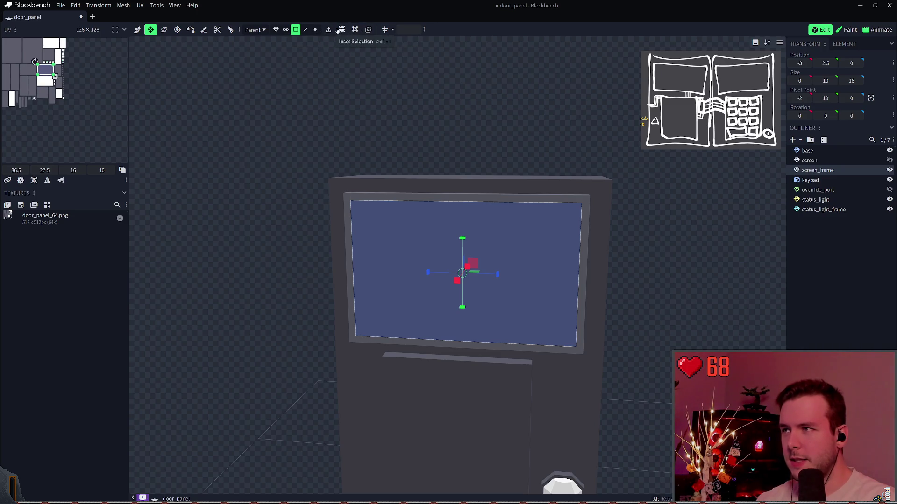
click(334, 31)
Set the screen face extrusion to Outwards with Extend -0.5, then deselect everything
mouse_move(540, 140)
mouse_down()
mouse_move(514, 132)
mouse_move(469, 349)
mouse_up()
click(469, 475)
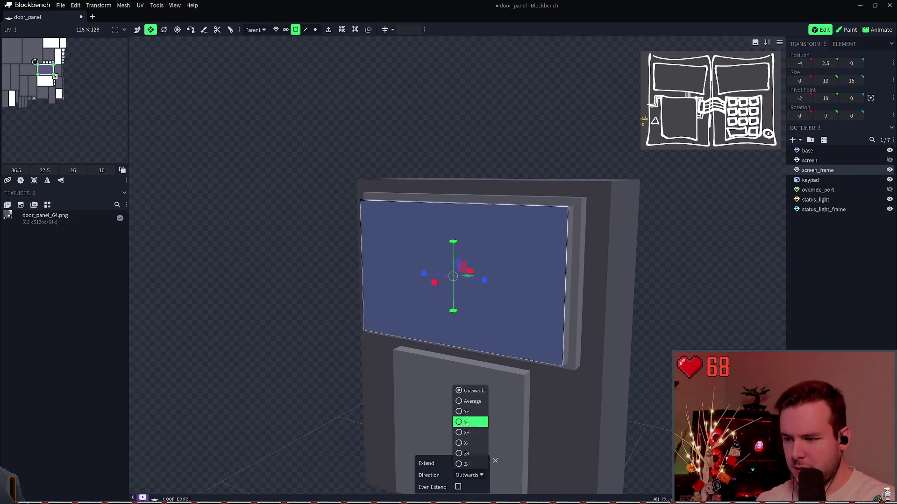
click(461, 475)
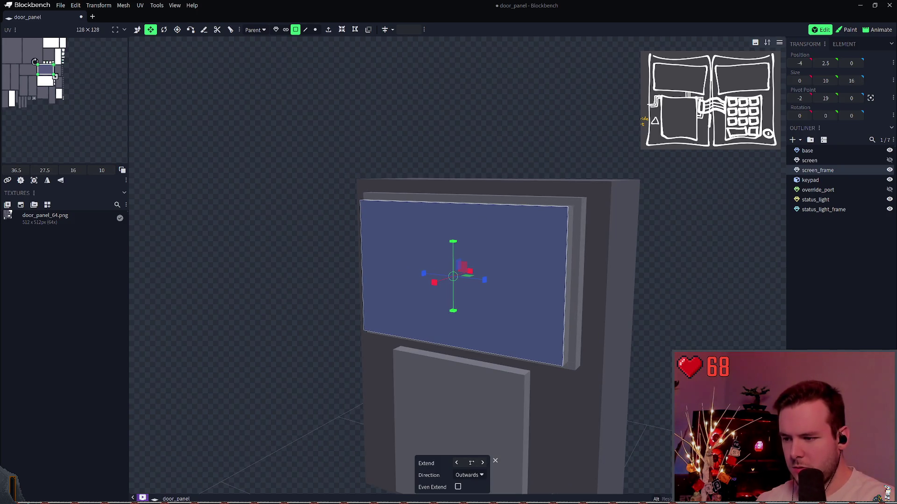
mouse_move(471, 463)
mouse_down()
mouse_move(455, 462)
mouse_move(469, 462)
mouse_up()
click(469, 462)
text(-0.5)
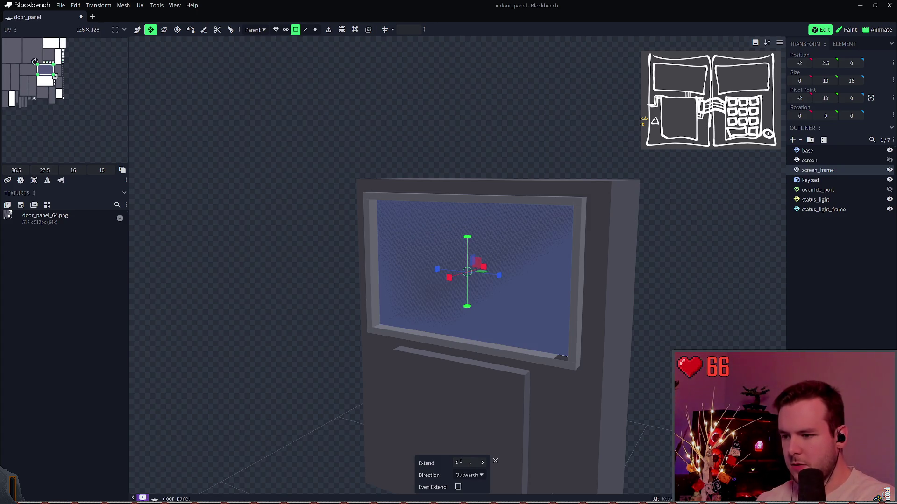
click(477, 474)
click(469, 390)
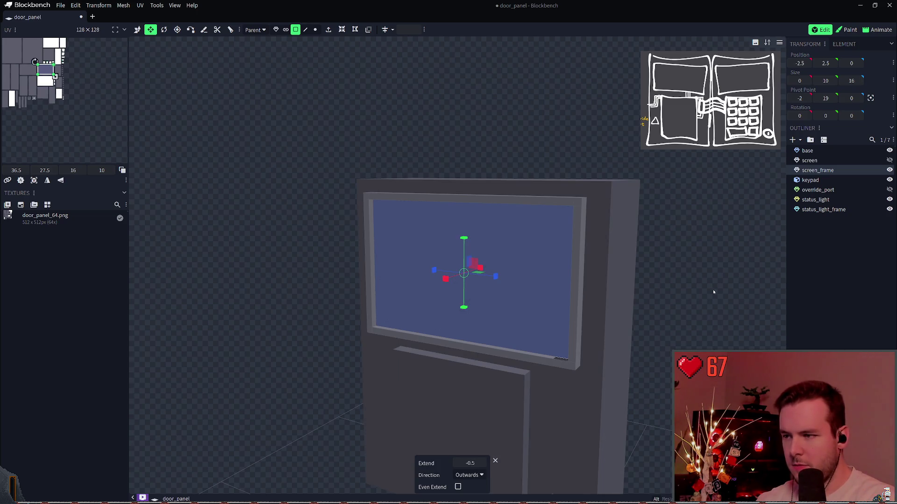
click(834, 241)
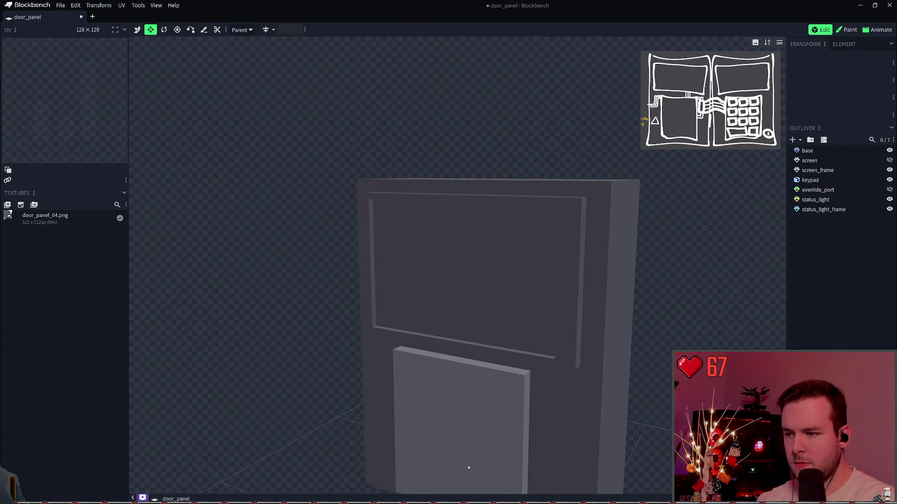
Unhide the screen element, move it 0.25 along X into the frame, and save
click(810, 160)
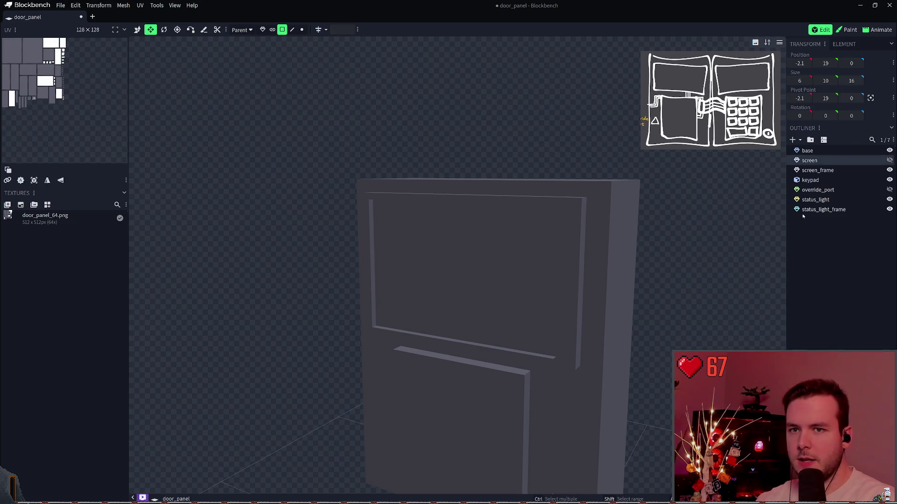
click(888, 160)
drag(568, 125, 463, 133)
key(ctrl+s)
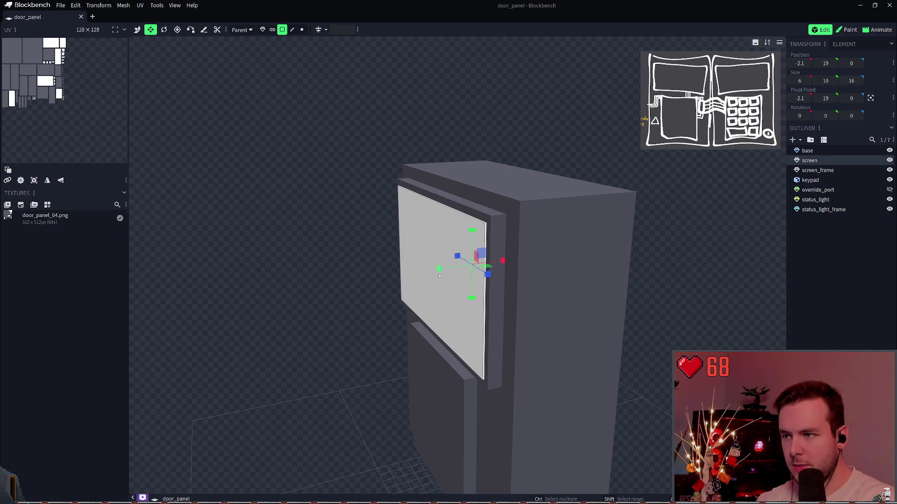
key(v)
drag(501, 260, 509, 261)
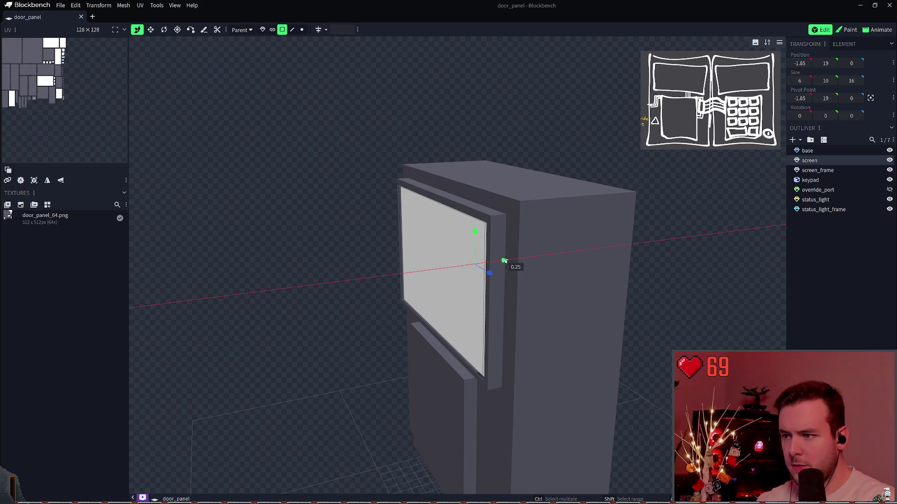
key(ctrl+s)
Inspect the panel from the front and around it, save, and switch to Paint mode
key(KP_1)
mouse_move(708, 116)
mouse_down()
mouse_move(601, 164)
mouse_move(654, 140)
mouse_move(715, 85)
mouse_move(691, 75)
mouse_move(612, 132)
mouse_move(616, 116)
mouse_move(667, 140)
mouse_up()
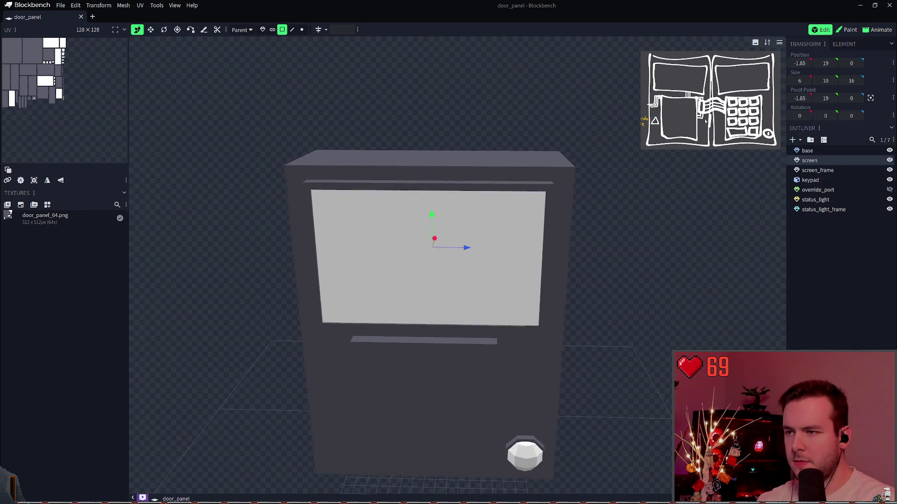
scroll(691, 149, up, 4)
scroll(600, 215, down, 3)
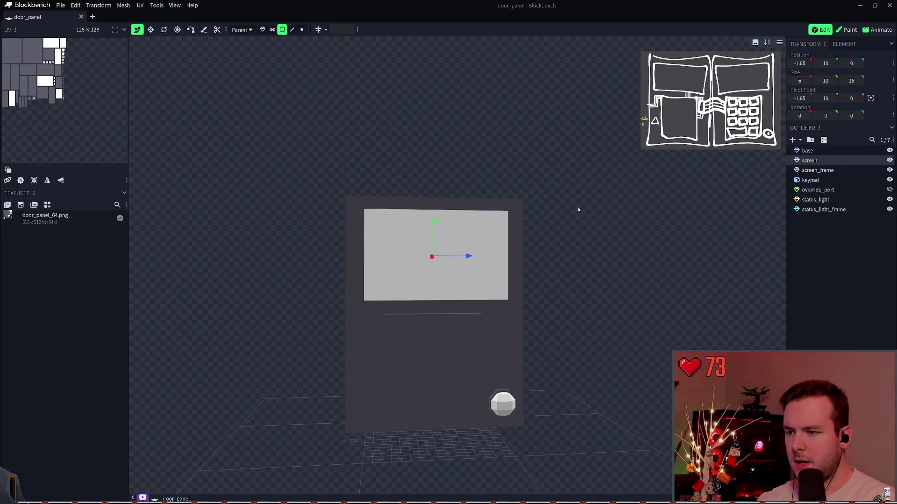
mouse_move(578, 210)
mouse_down()
mouse_move(560, 152)
mouse_move(553, 164)
mouse_move(568, 146)
mouse_up()
key(ctrl+s)
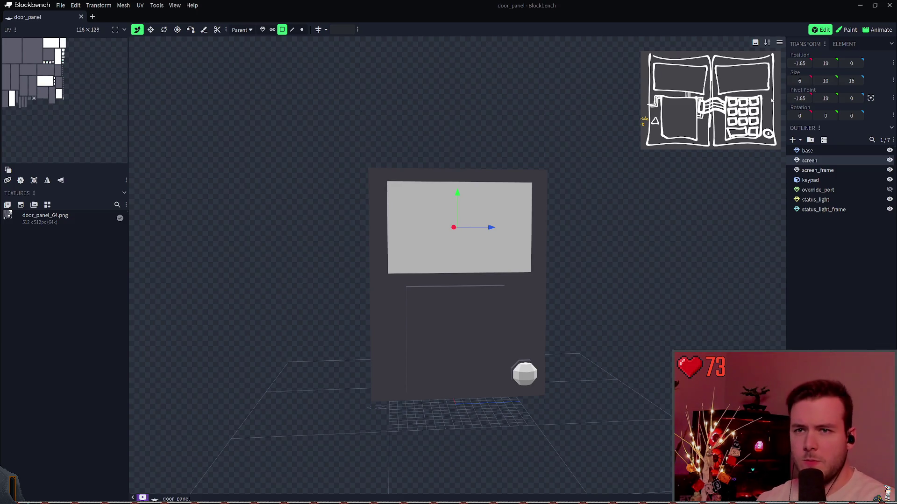
key(Tab)
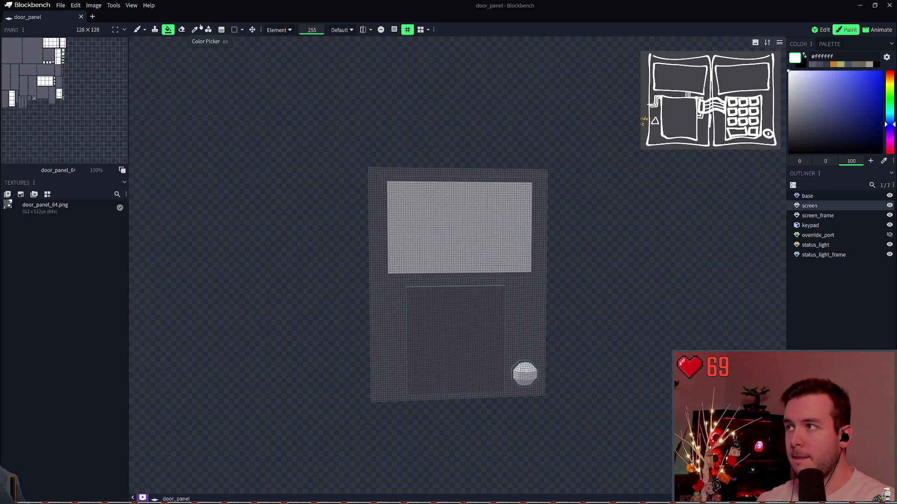
Fill the door_panel_64 texture's screen area white, save, and show the File > Export options
click(517, 210)
key(ctrl+s)
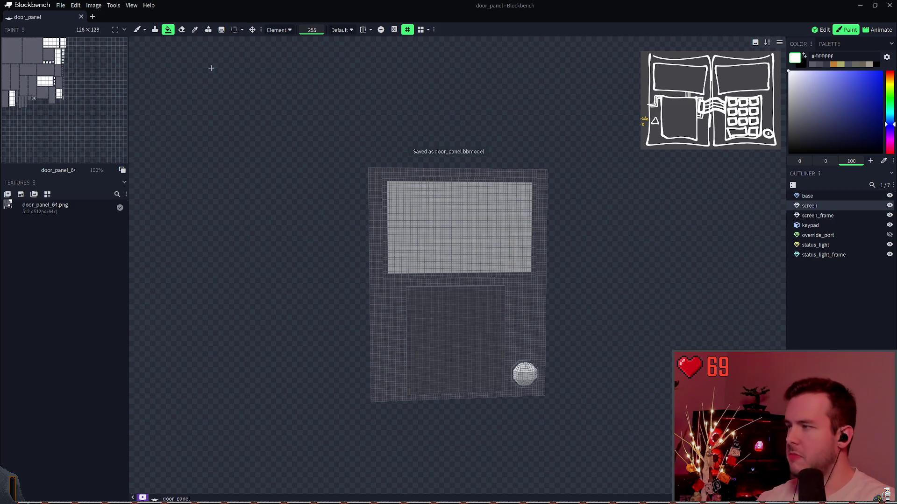
key(ctrl+s)
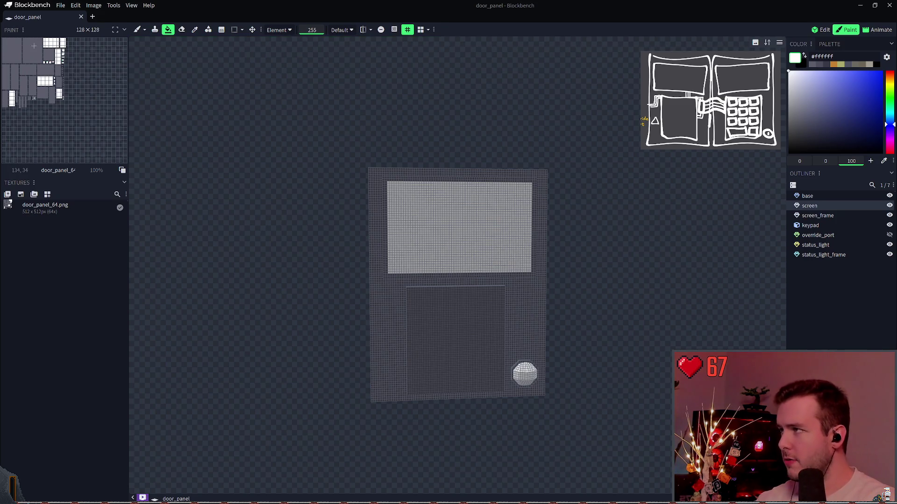
click(60, 6)
mouse_move(90, 132)
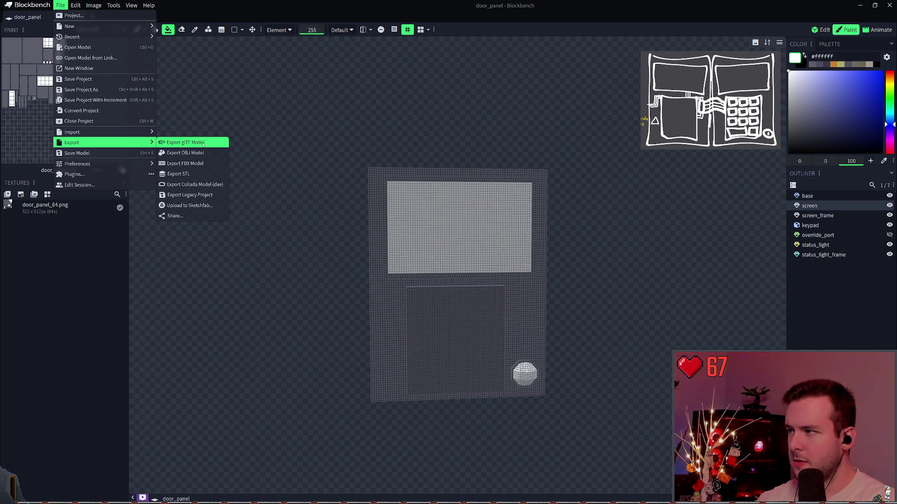
Export door_panel.gltf with ASCII encoding and embedded textures, then save door_panel.bbmodel
click(203, 143)
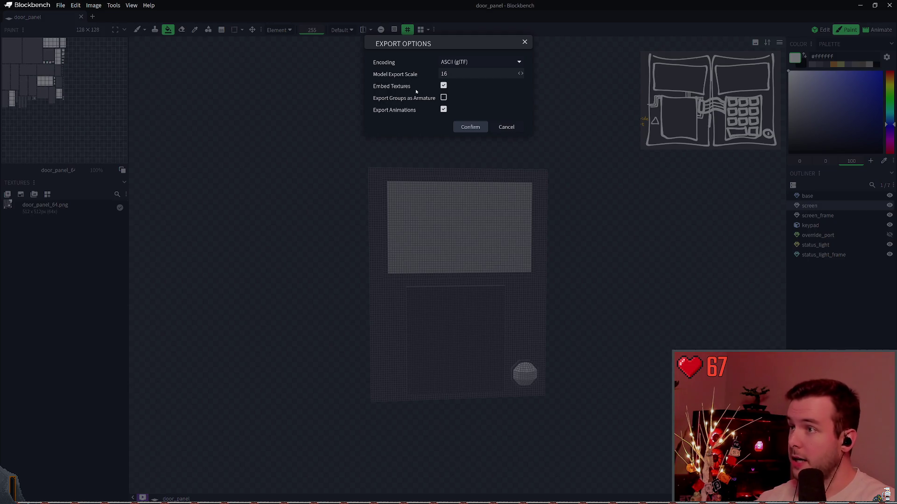
click(467, 62)
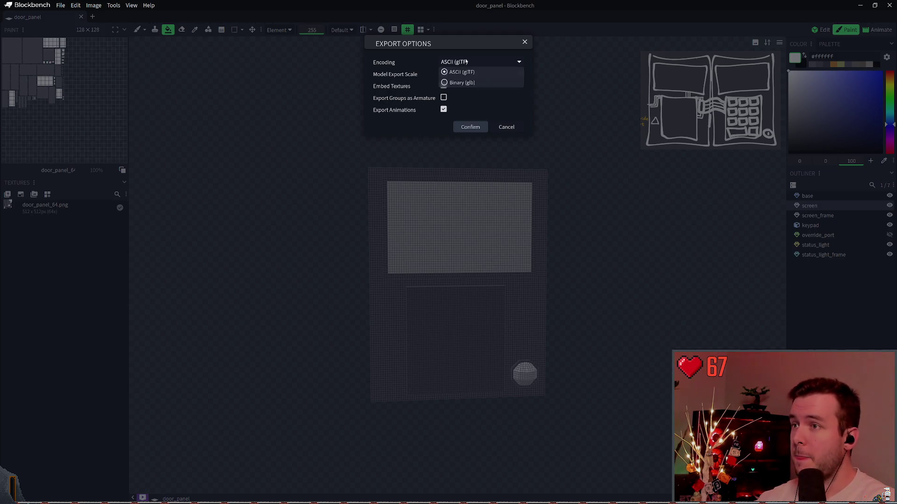
click(467, 62)
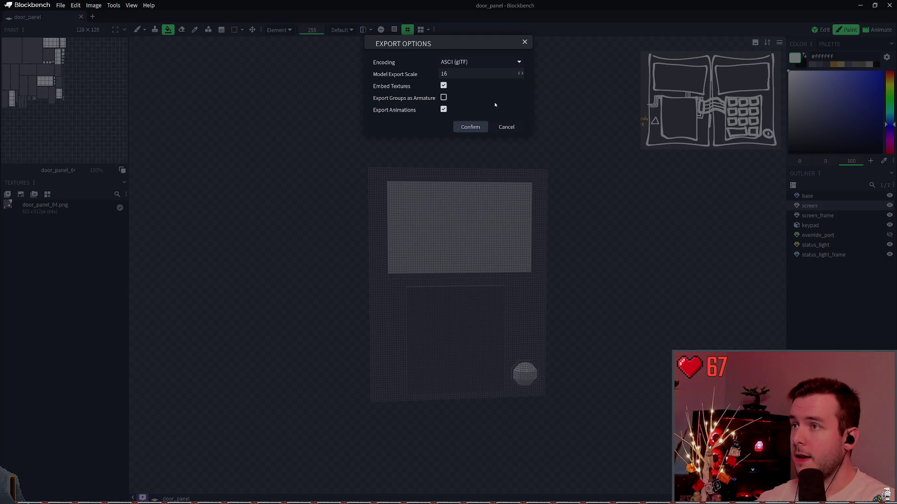
click(468, 130)
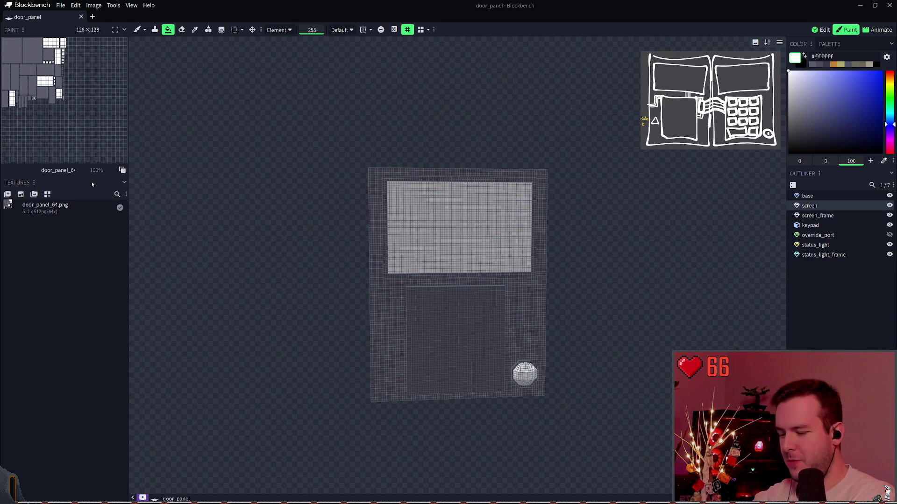
key(ctrl+s)
drag(459, 129, 438, 115)
key(ctrl+s)
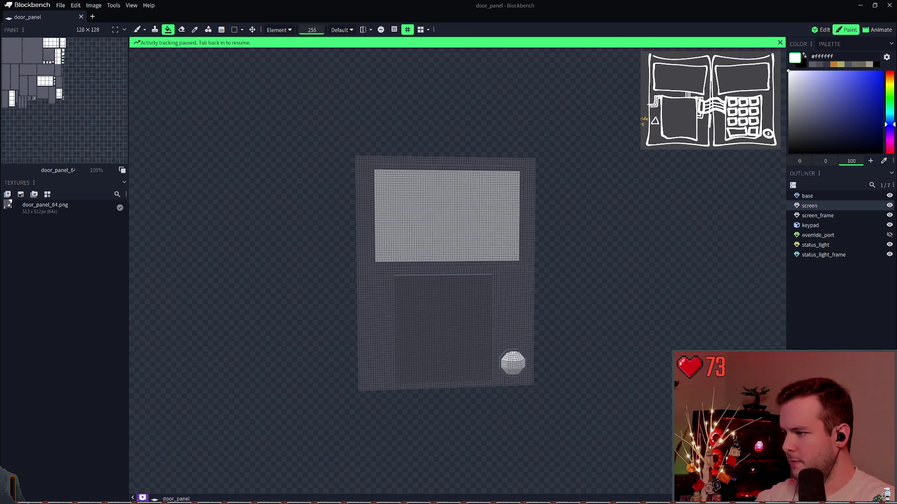
key(alt+Tab)
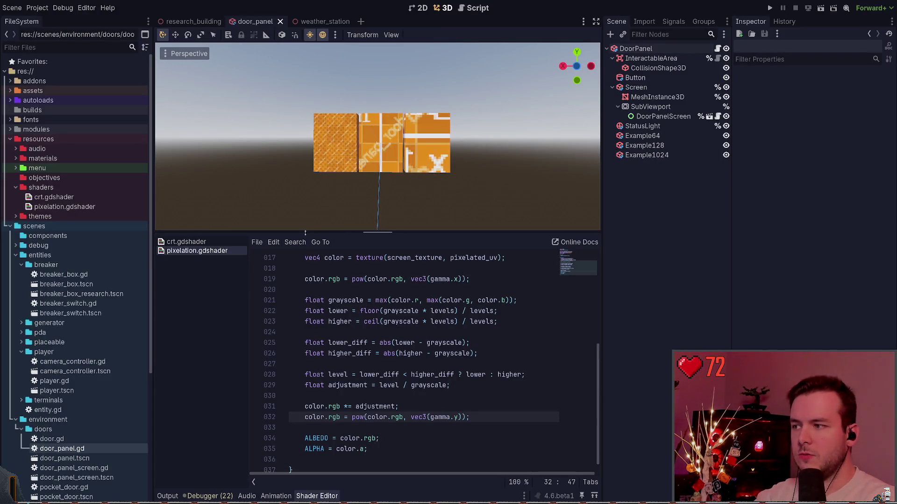
Show the Output log and shrink the bottom panel to enlarge the 3D viewport
drag(306, 232, 299, 310)
key(ctrl+alt+o)
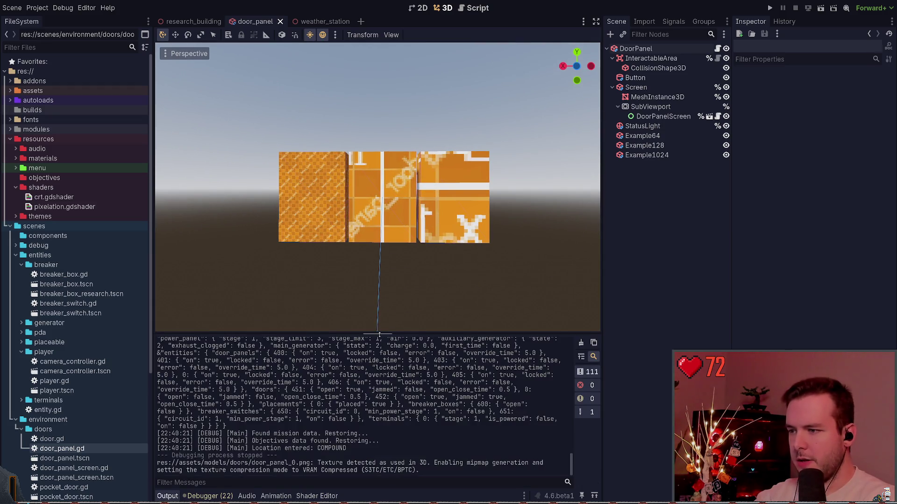
drag(379, 335, 379, 340)
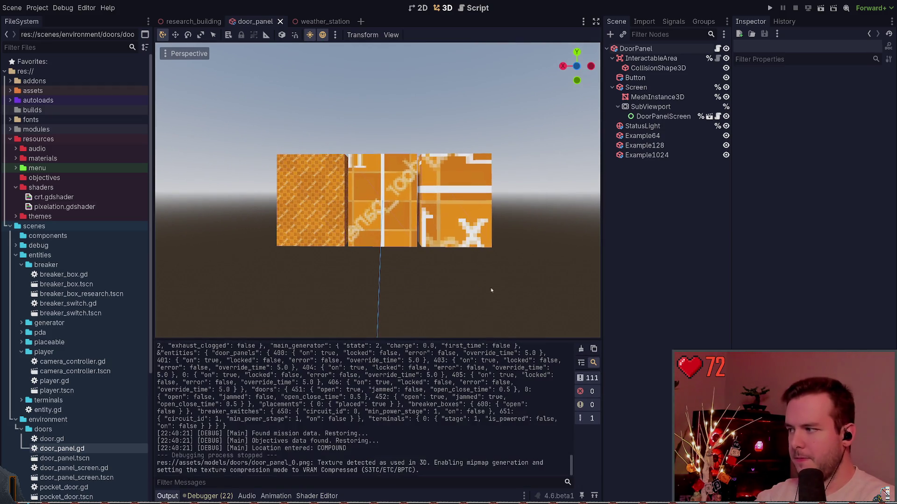
click(15, 186)
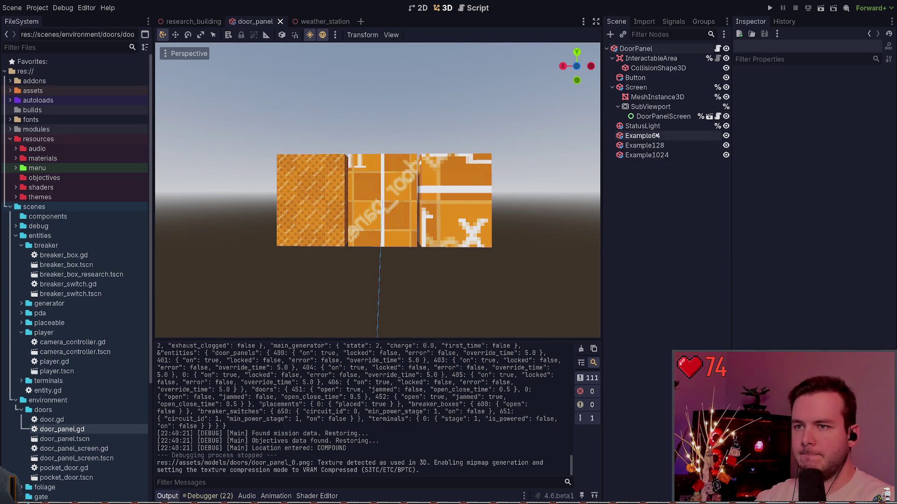
Hide the Example64, Example128 and Example1024 test boxes in the Scene dock
click(643, 136)
shift+click(647, 155)
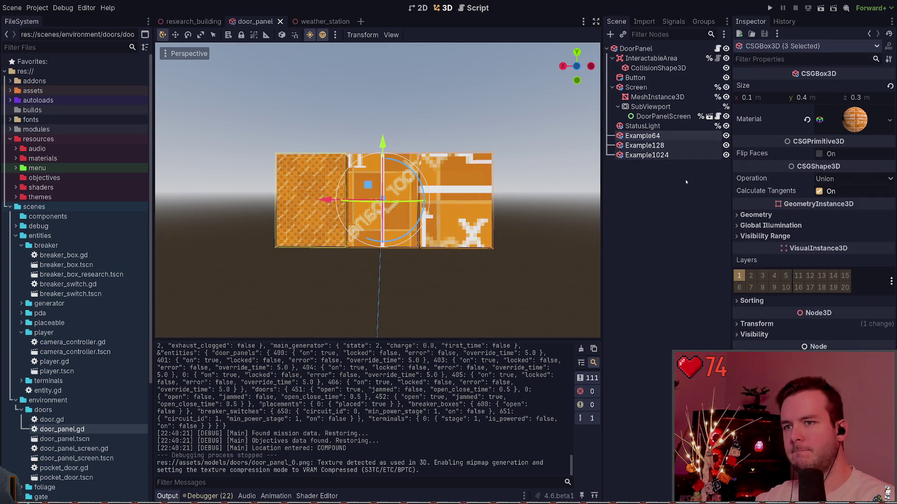
click(685, 179)
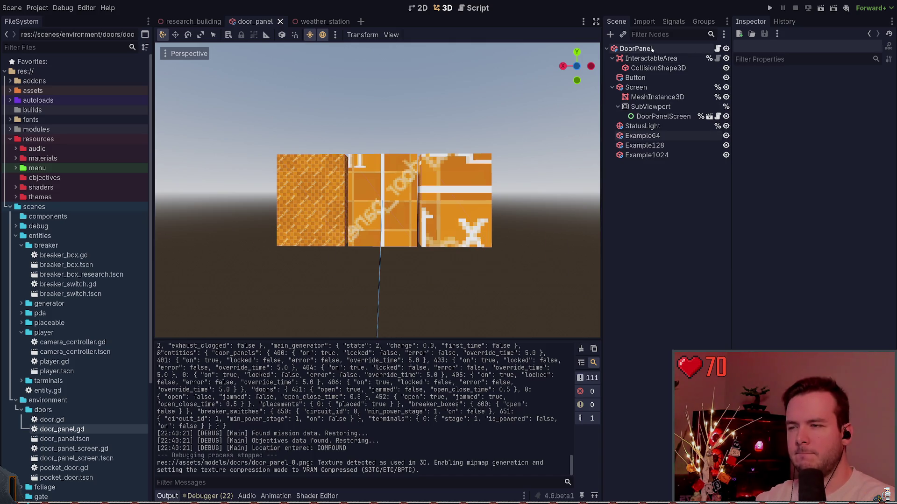
click(726, 136)
click(726, 145)
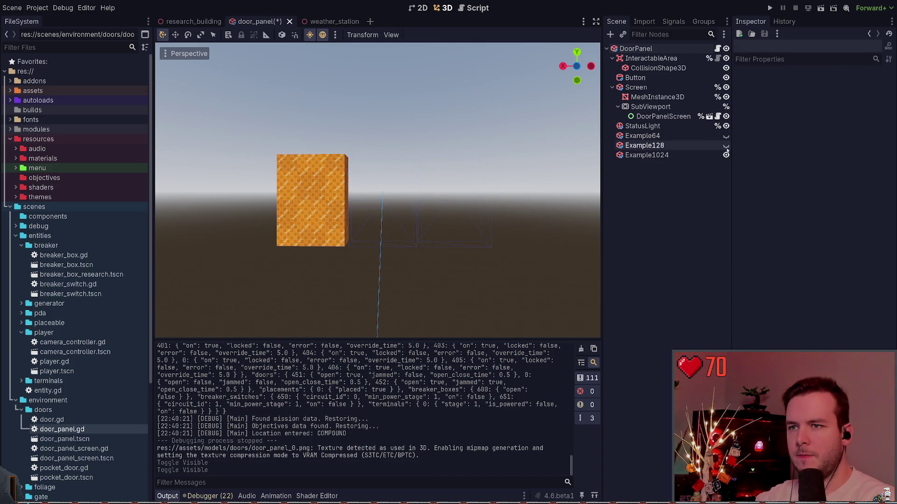
click(726, 155)
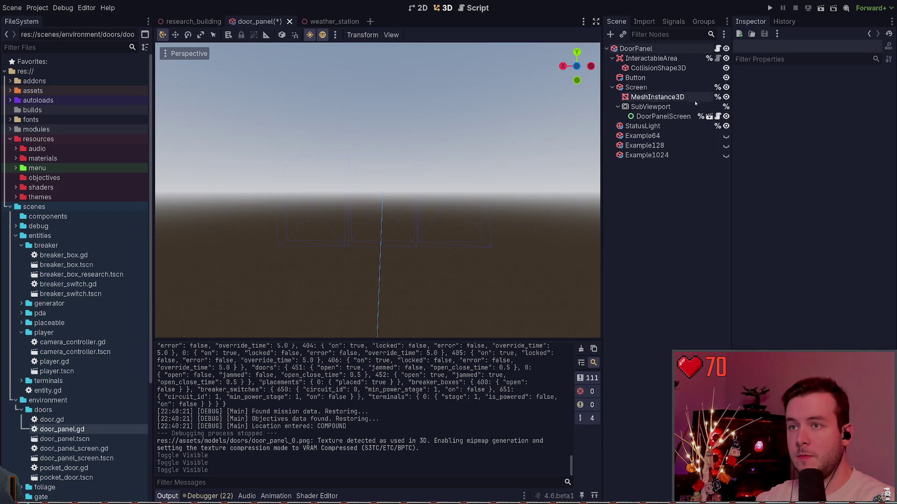
Frame the door panel from the front and save the door_panel scene
key(KP_1)
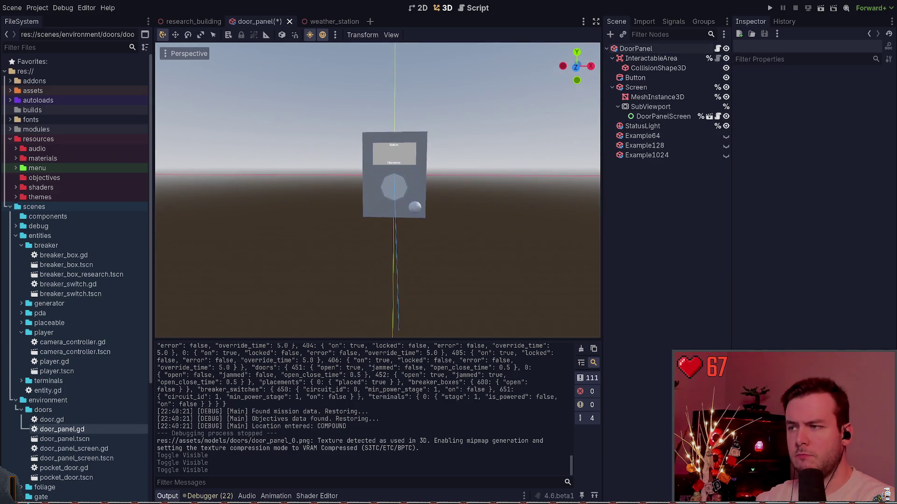
drag(481, 212, 474, 222)
scroll(475, 206, down, 10)
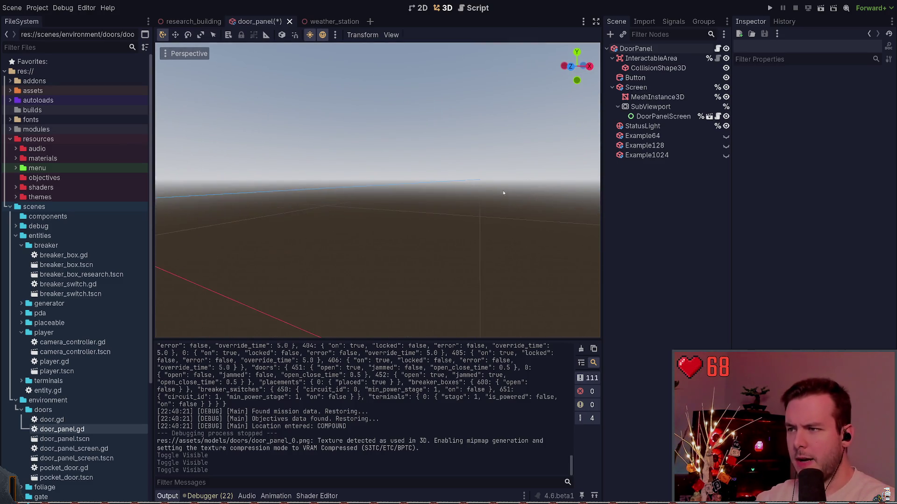
key(f)
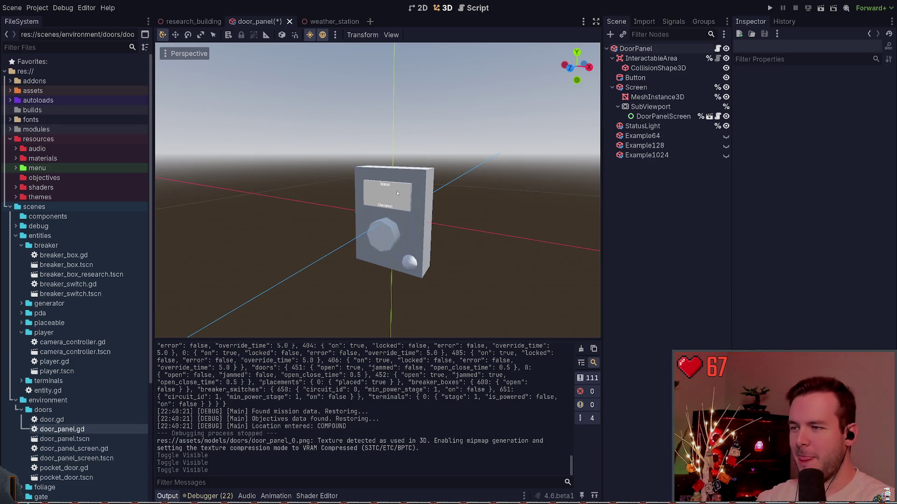
key(ctrl+s)
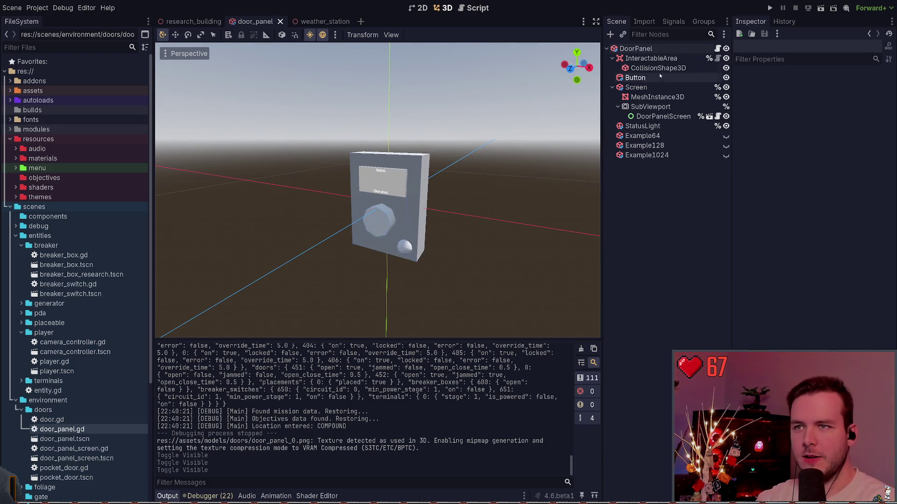
click(20, 245)
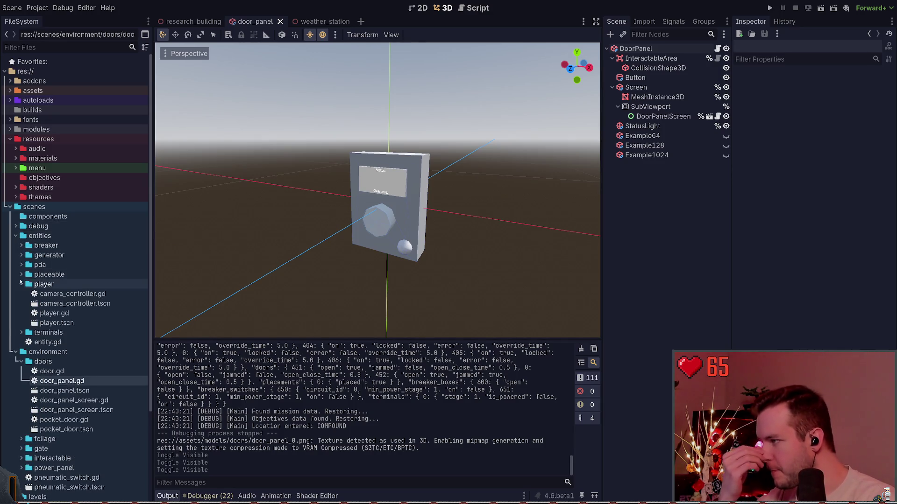
Start a new 3D scene, cancel it, and select the DoorPanel root node
click(14, 236)
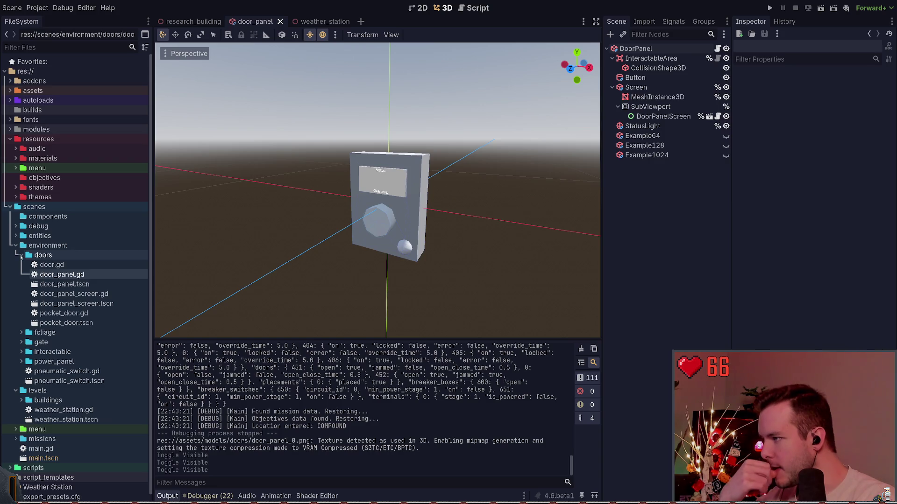
click(59, 256)
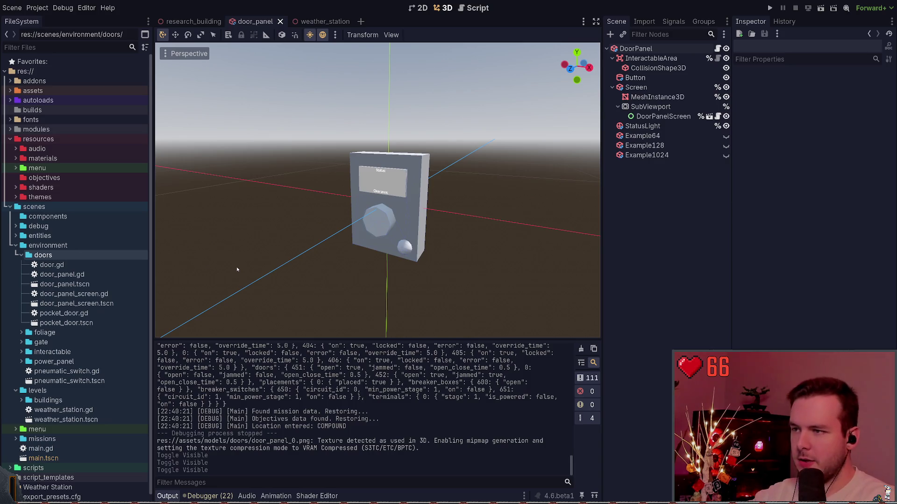
key(ctrl+n)
click(450, 192)
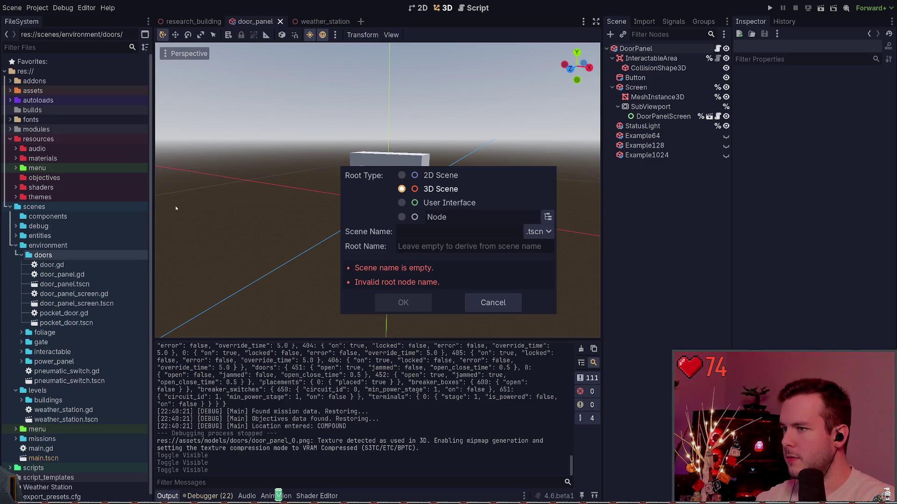
key(Escape)
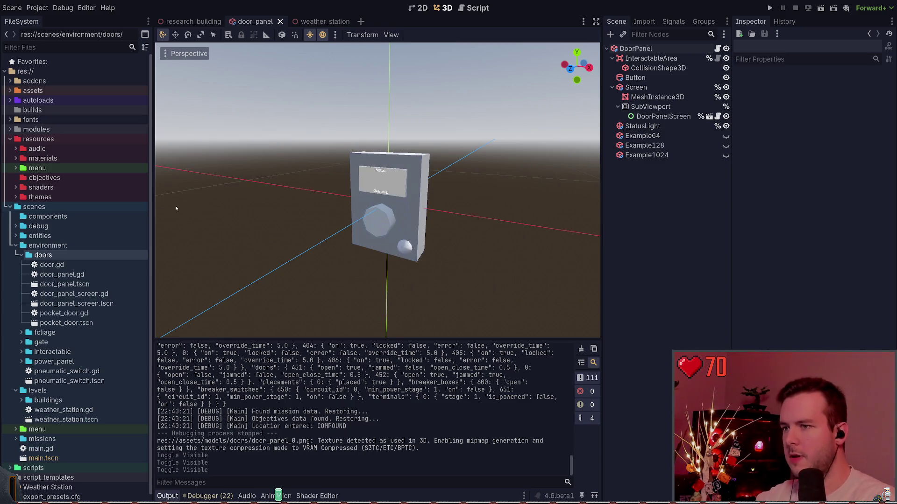
click(635, 49)
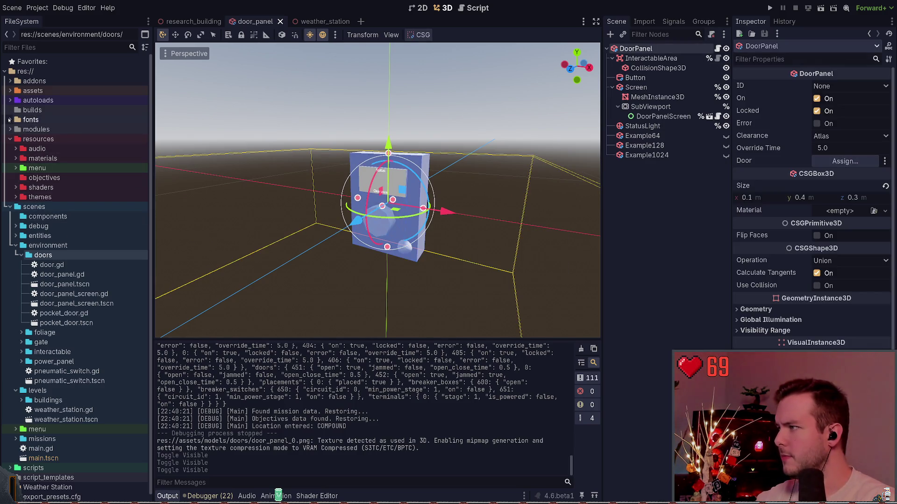
Drag door_panel.gltf from res://assets/models/doors into the viewport and fly the camera to it
click(10, 90)
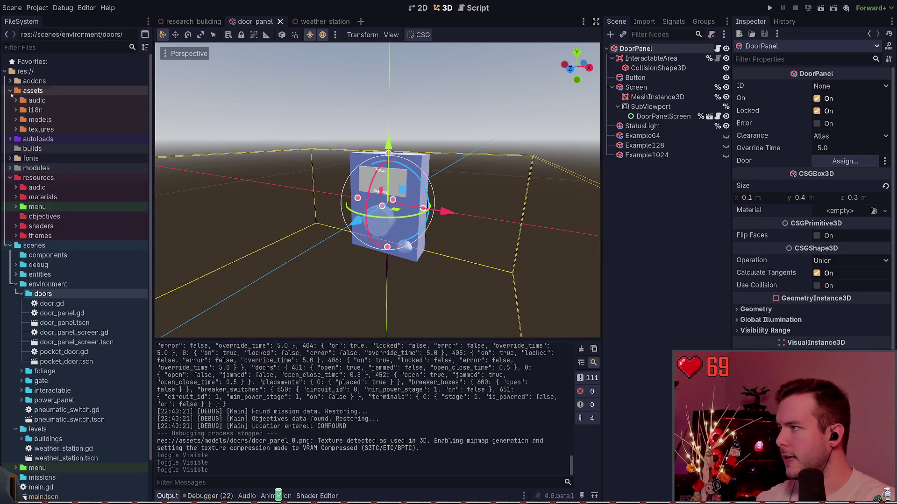
click(16, 120)
click(21, 139)
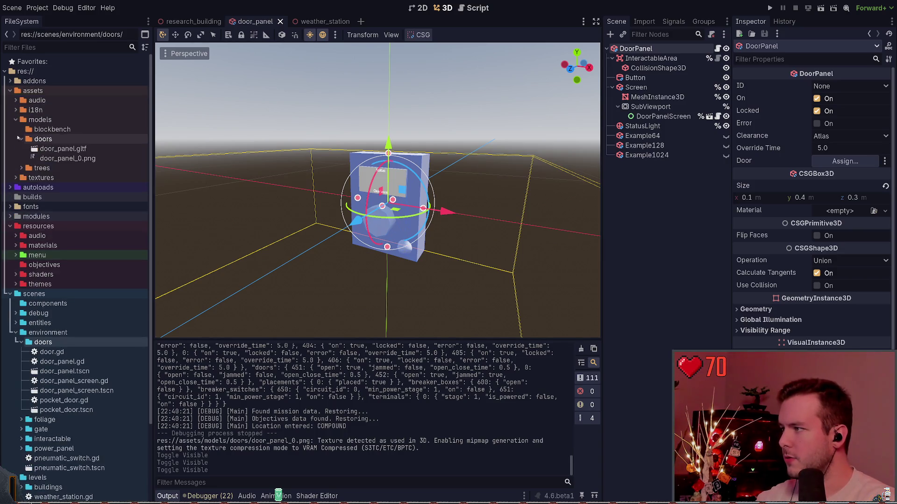
click(51, 148)
mouse_move(64, 149)
mouse_down()
mouse_move(466, 180)
mouse_move(514, 226)
mouse_move(380, 180)
mouse_move(391, 192)
mouse_move(568, 216)
mouse_move(565, 252)
mouse_up()
scroll(426, 212, down, 3)
scroll(426, 212, up, 3)
drag(64, 148, 261, 201)
key(w)
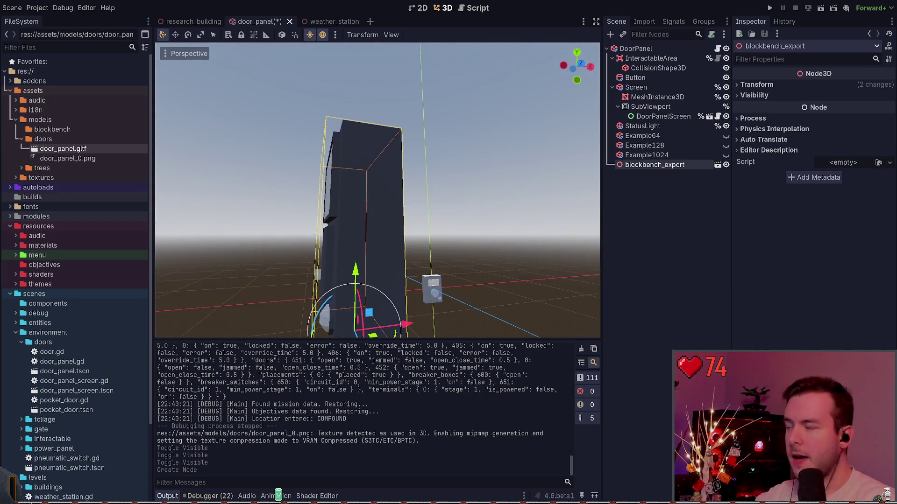
key(w)
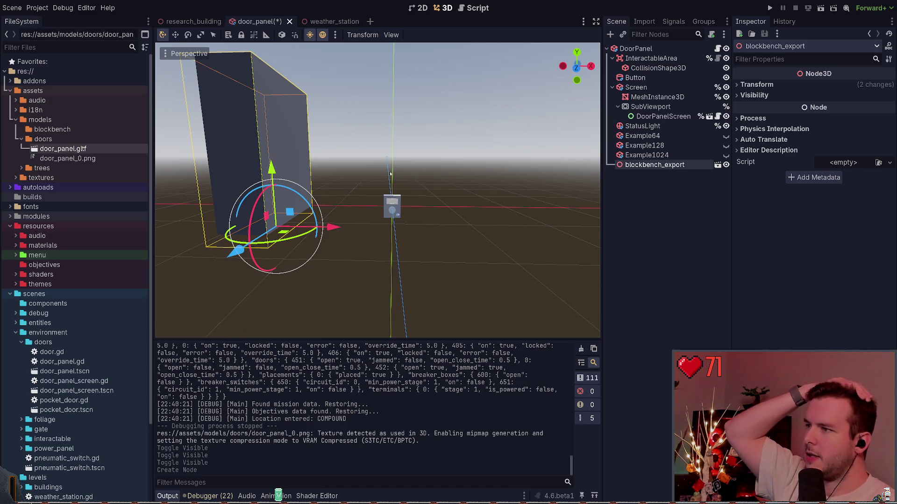
Try changing the DoorPanel box's x and y size to 1, then undo back to 0.4 m
click(636, 49)
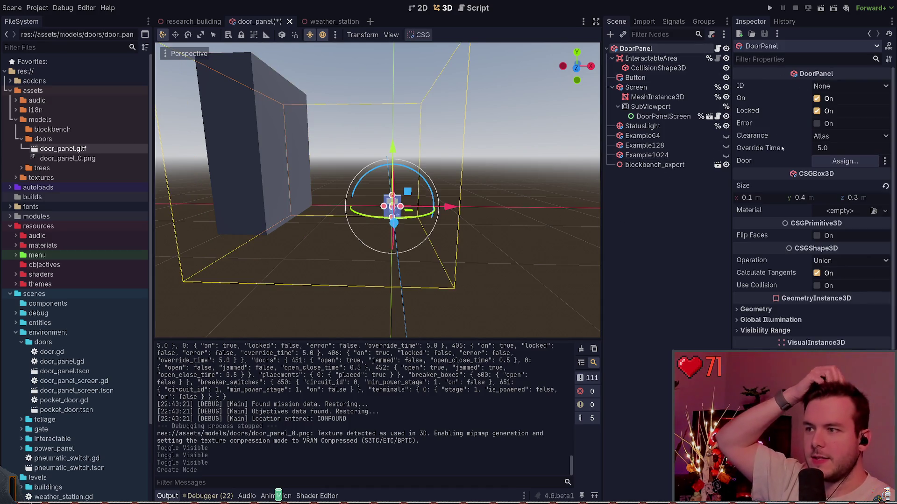
click(770, 198)
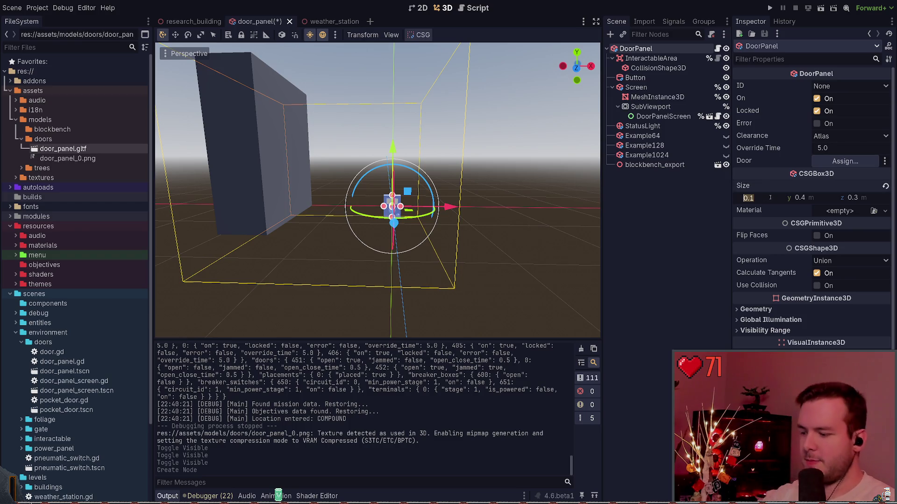
text(1)
key(Return)
key(ctrl+z)
click(824, 199)
text(1)
key(Return)
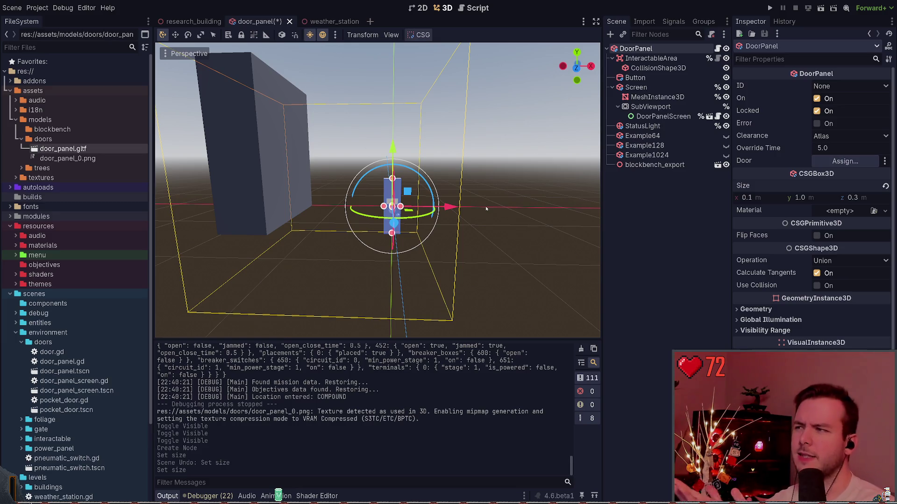
key(ctrl+z)
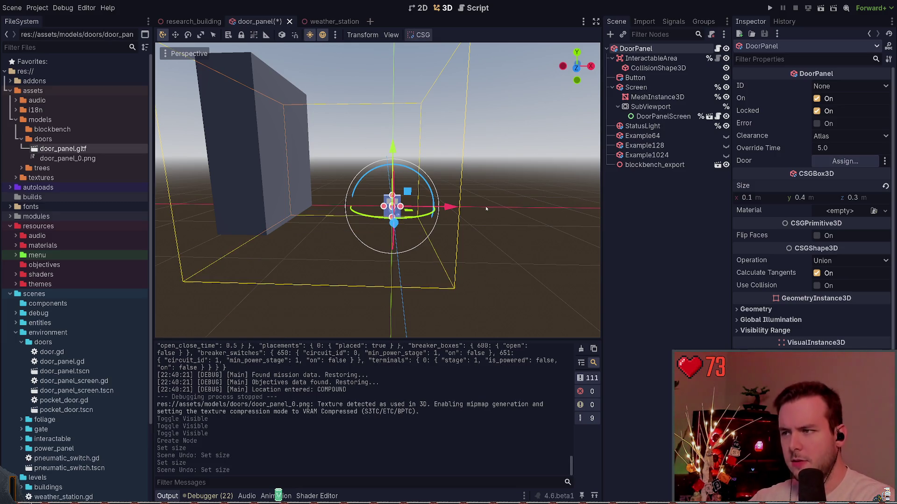
scroll(497, 189, down, 5)
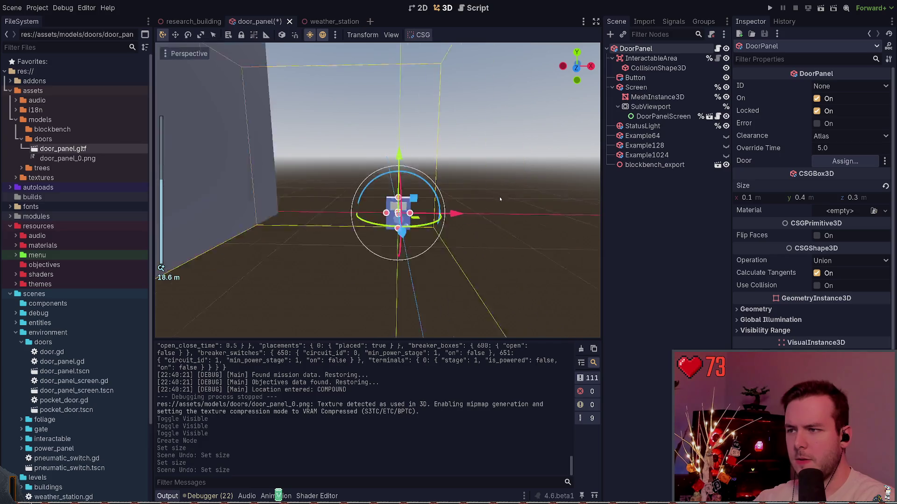
click(650, 190)
Add a CSGBox3D node with a height of 2 m
key(ctrl+a)
text(csg)
key(Return)
click(801, 97)
text(2)
key(Return)
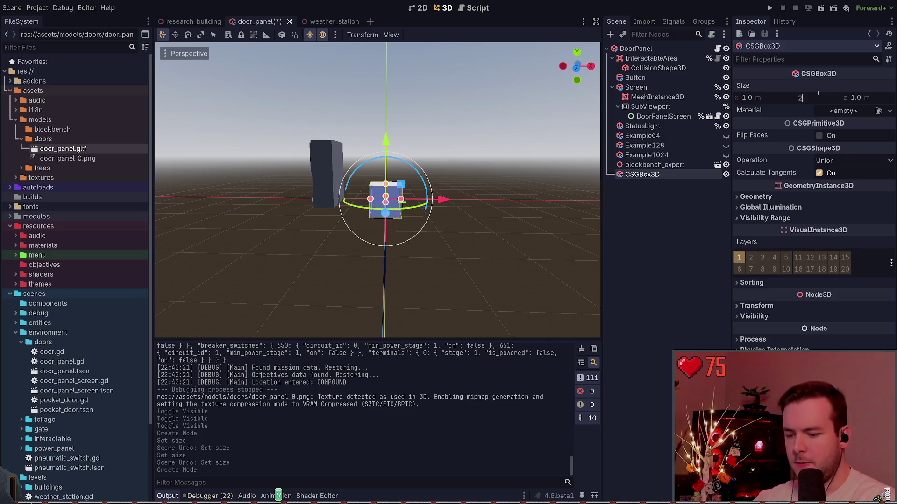
key(ctrl+s)
Move the box along the Y axis and show its Transform properties
key(g)
key(y)
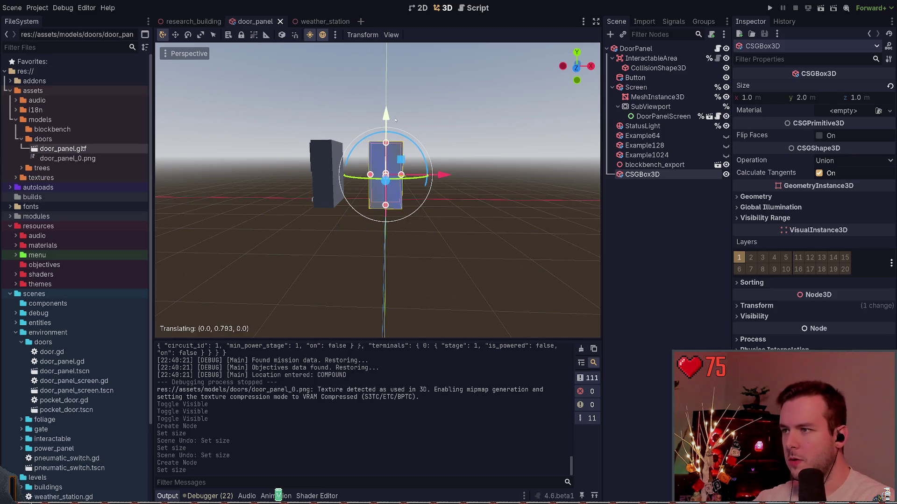
click(699, 303)
click(756, 306)
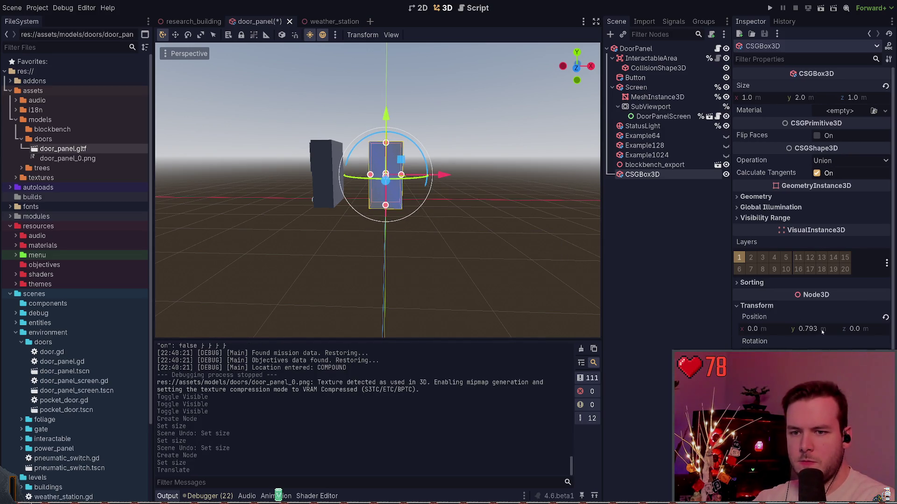
scroll(425, 169, up, 3)
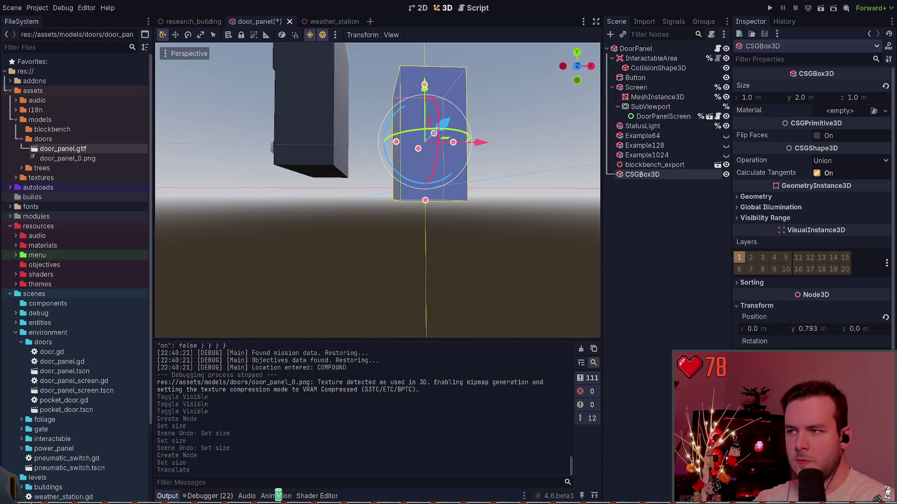
Set the CSGBox3D's Y position to 1.0 m, trying 0 and 0.5 first
click(829, 329)
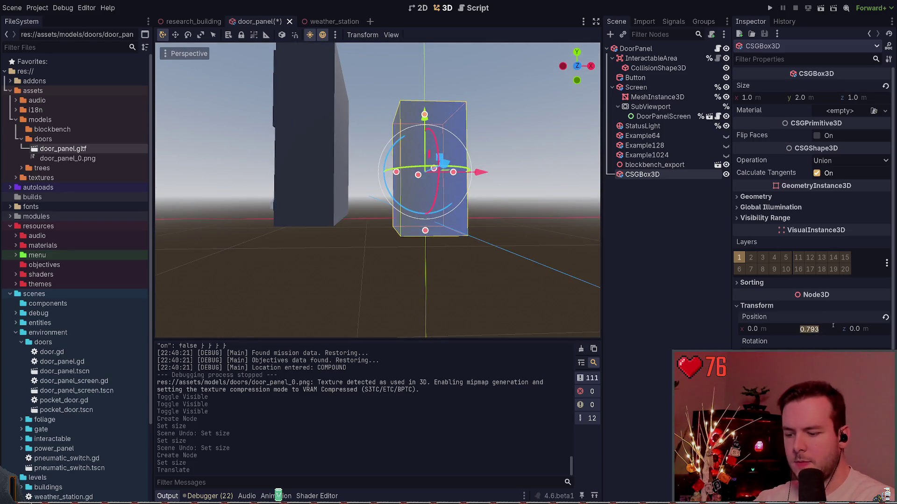
text(0)
key(Return)
key(ctrl+z)
text(0.5)
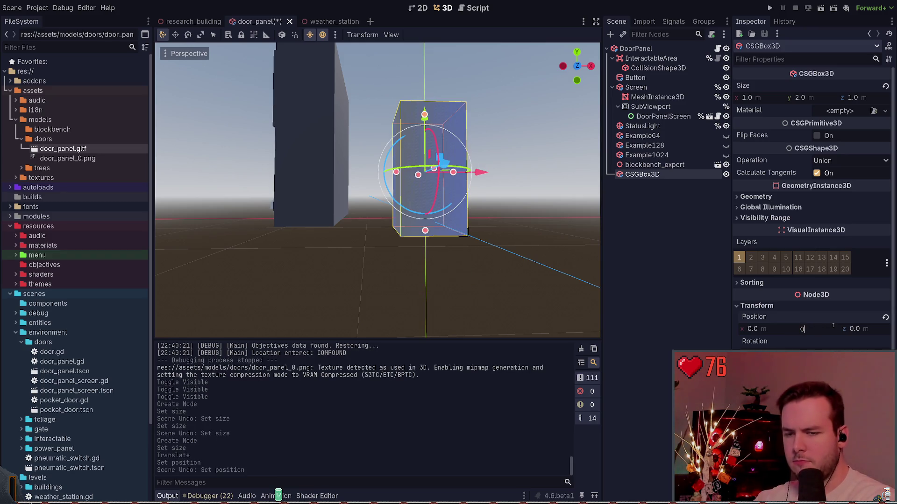
key(Return)
click(833, 329)
text(1)
key(Return)
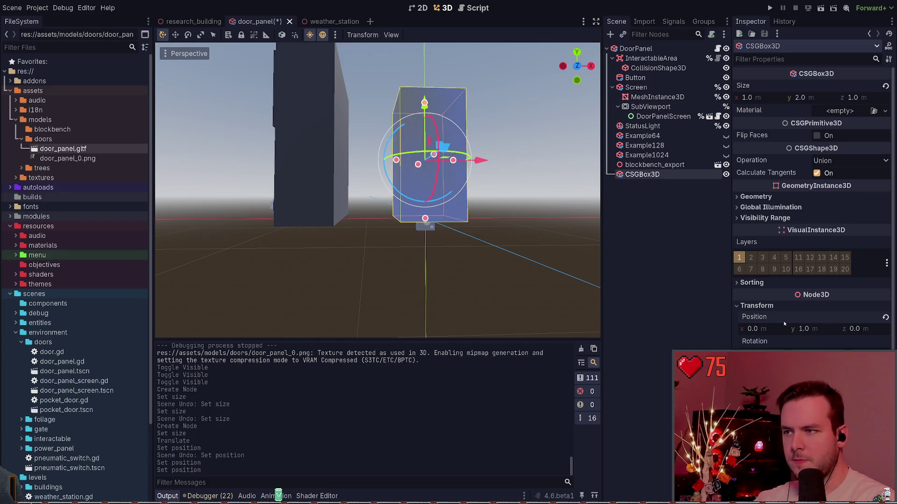
click(654, 164)
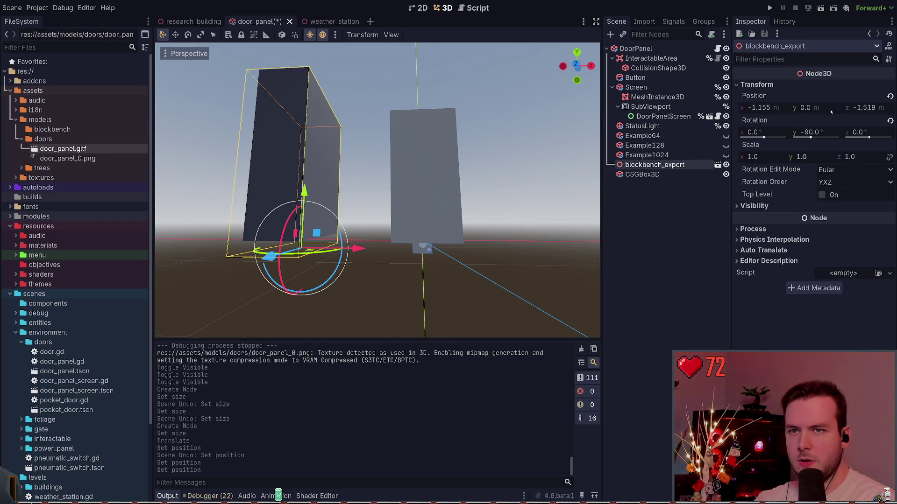
Reset blockbench_export's position to 0, 0, 0, undoing two trial vertical moves
click(890, 96)
key(w)
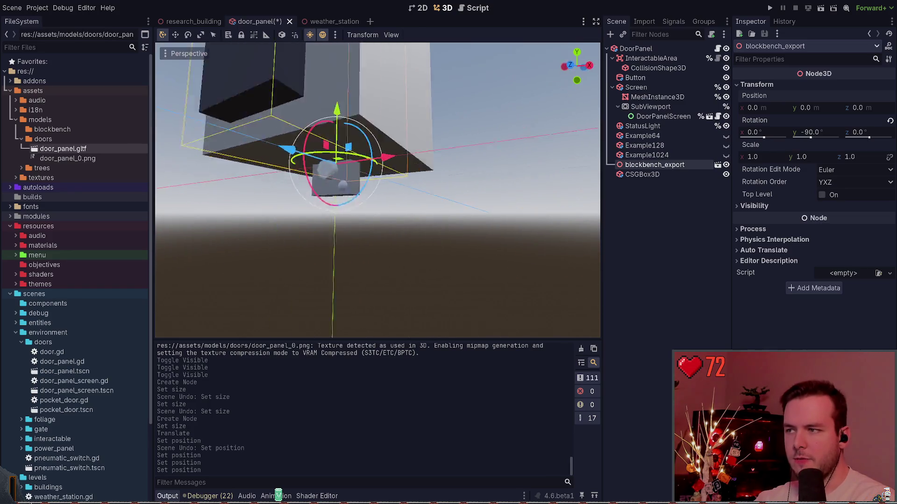
drag(393, 141, 394, 149)
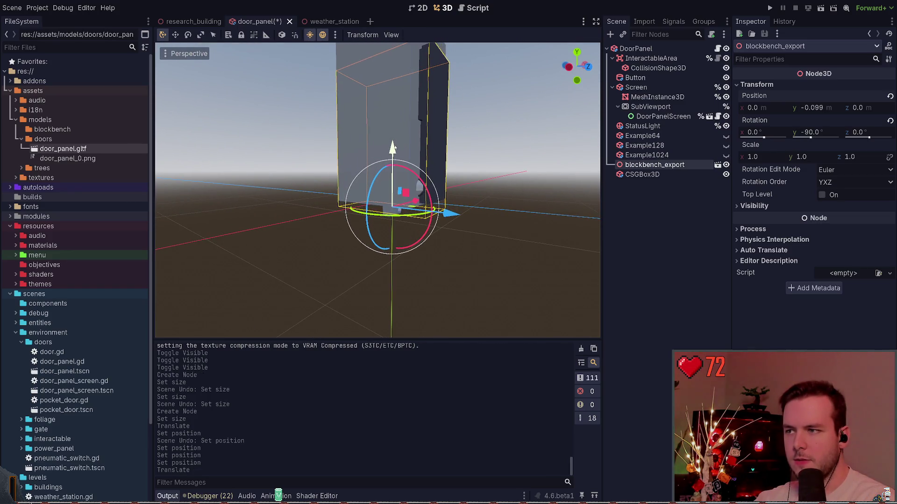
key(ctrl+z)
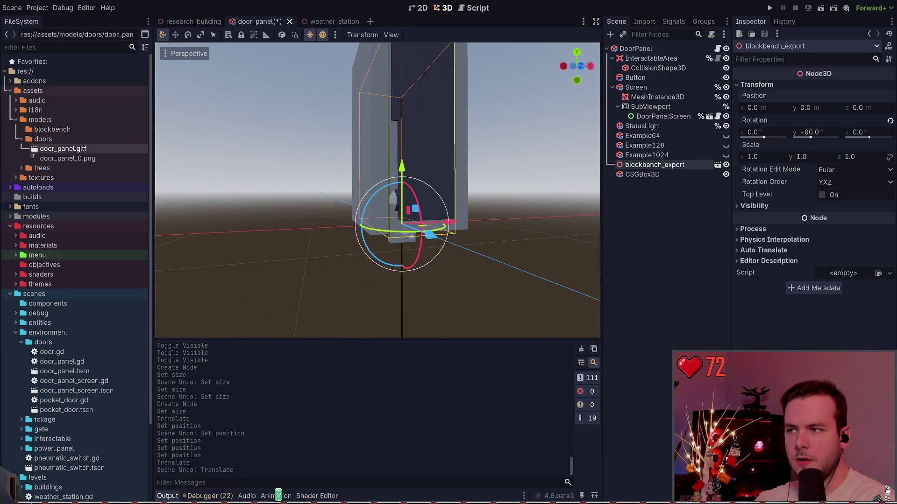
drag(405, 174, 407, 182)
key(ctrl+z)
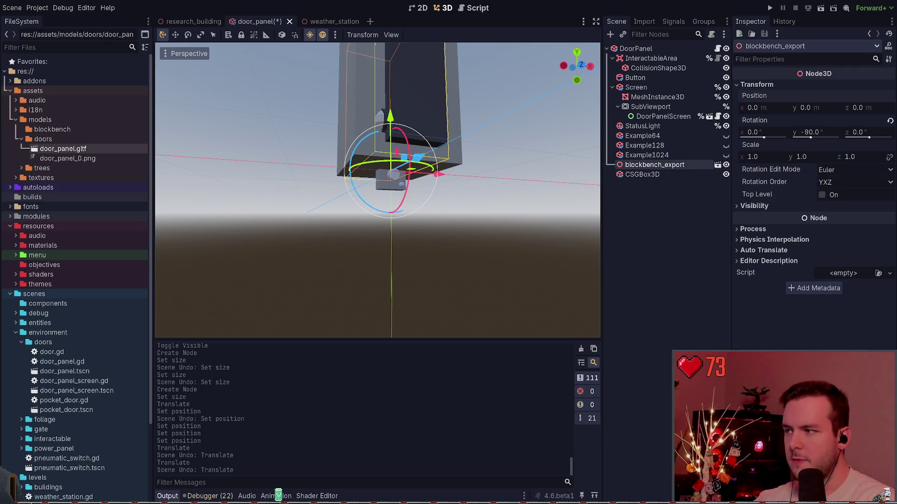
click(667, 201)
click(654, 164)
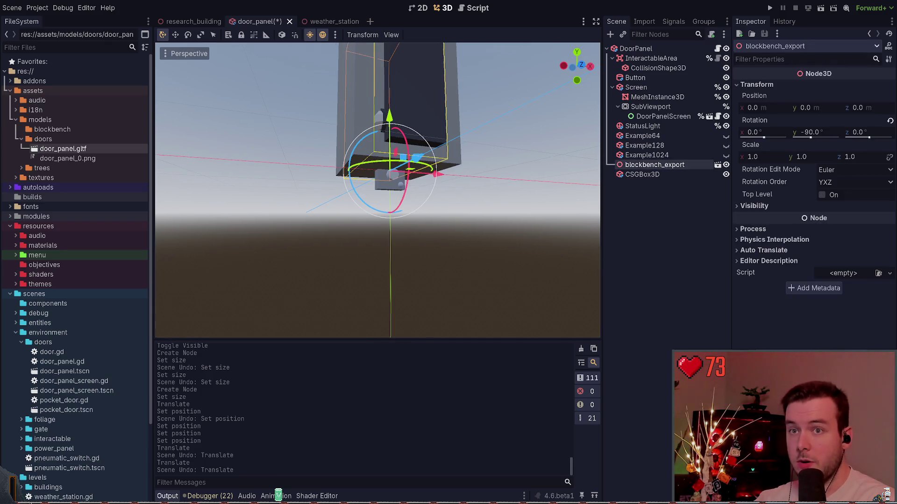
click(540, 119)
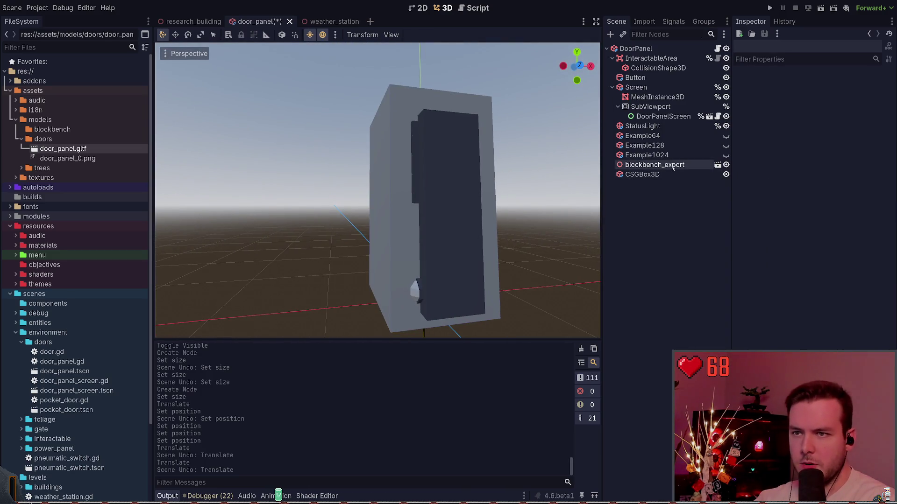
Delete blockbench_export, drag in a fresh door_panel.gltf, then delete the new instance
click(654, 164)
key(Delete)
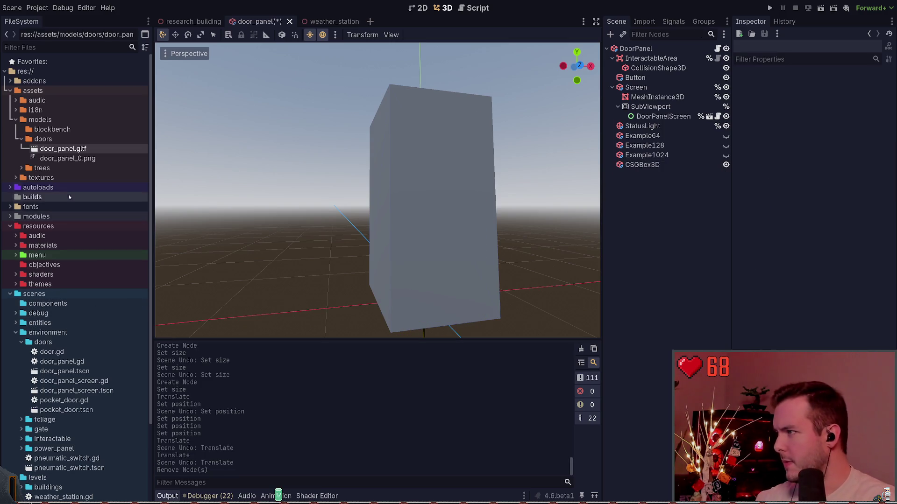
mouse_move(59, 148)
mouse_down()
mouse_move(637, 220)
mouse_move(643, 212)
mouse_up()
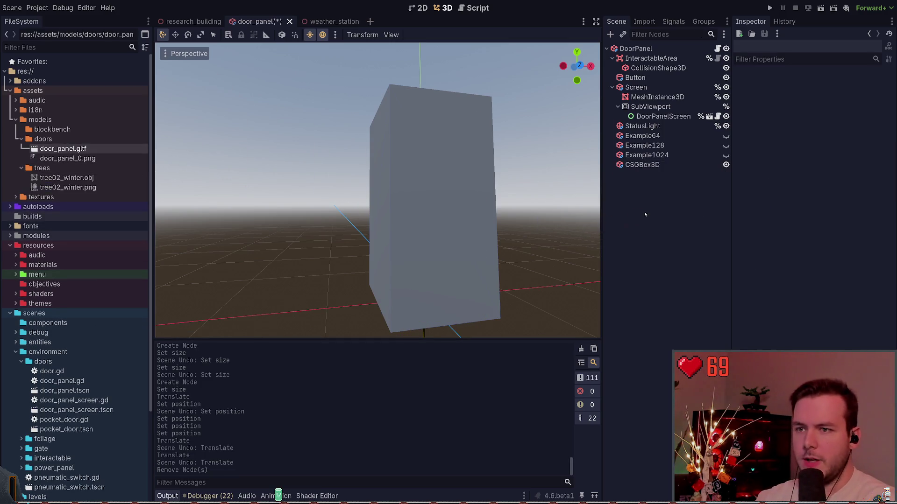
drag(133, 149, 311, 309)
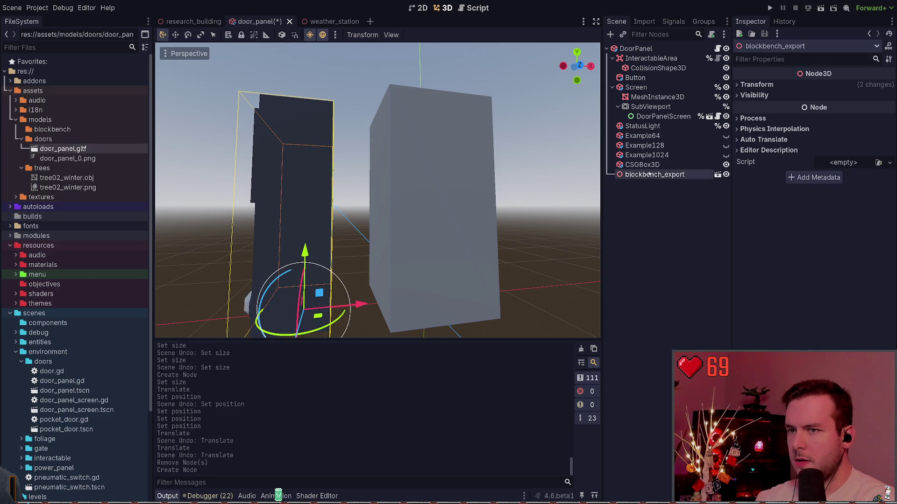
scroll(377, 190, down, 3)
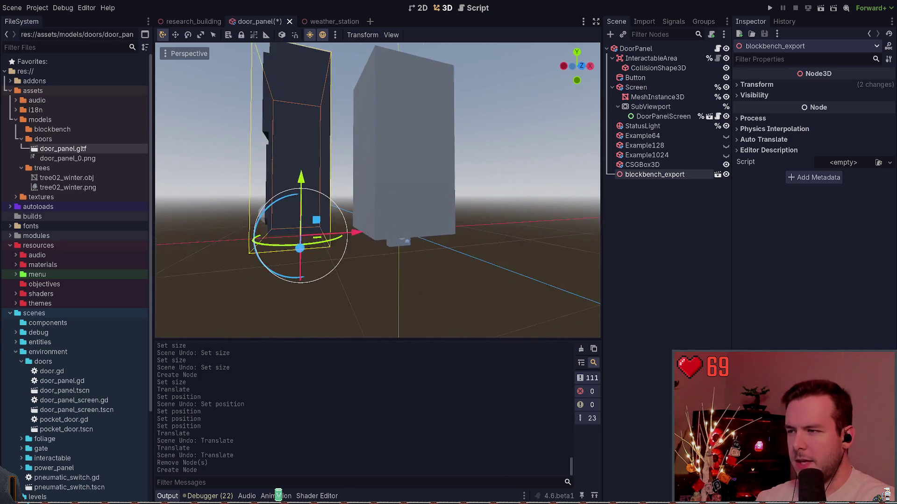
key(q)
click(658, 174)
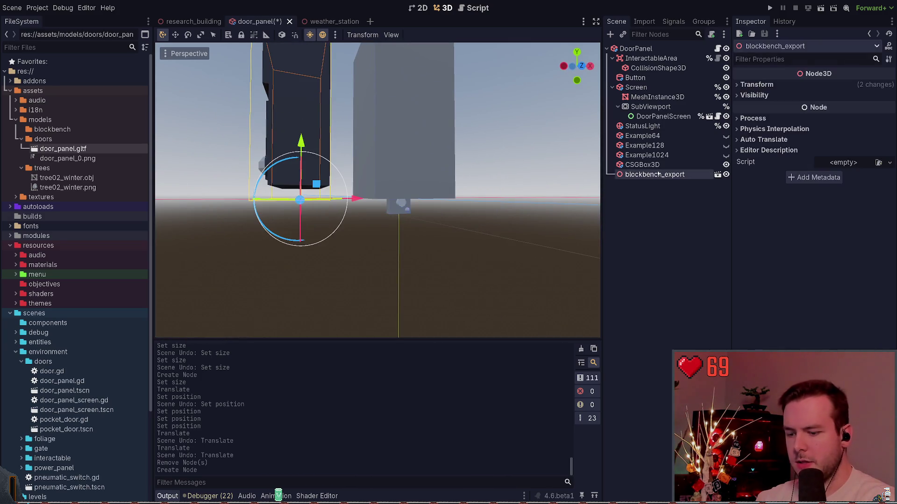
key(Delete)
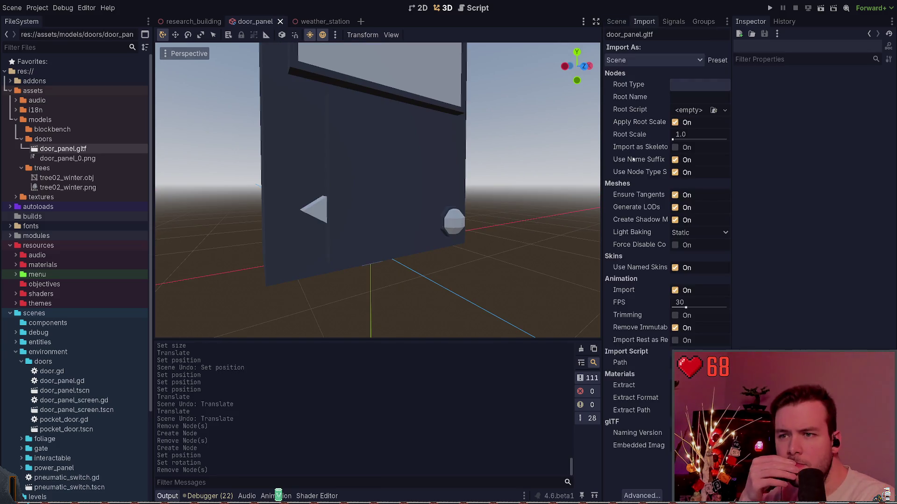
Try scaling blockbench_export to 0.5 and then 0.25, and save the scene
drag(504, 231, 443, 235)
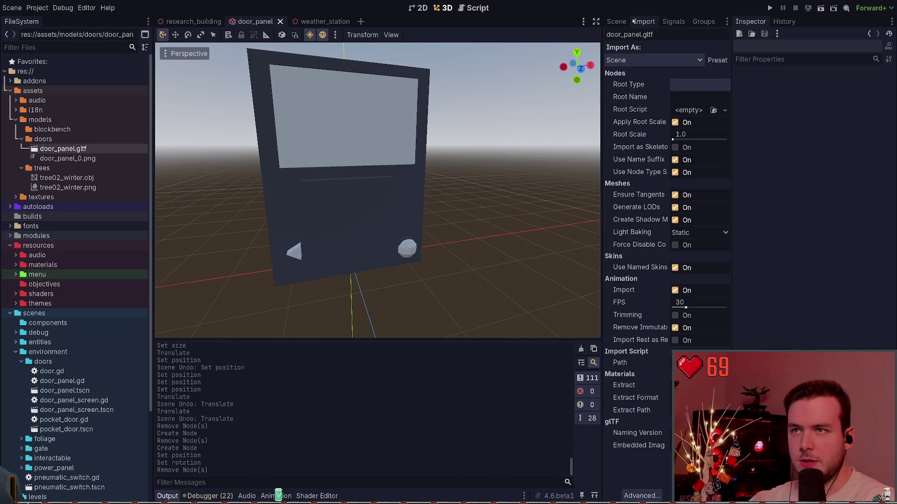
click(616, 22)
click(635, 48)
click(654, 164)
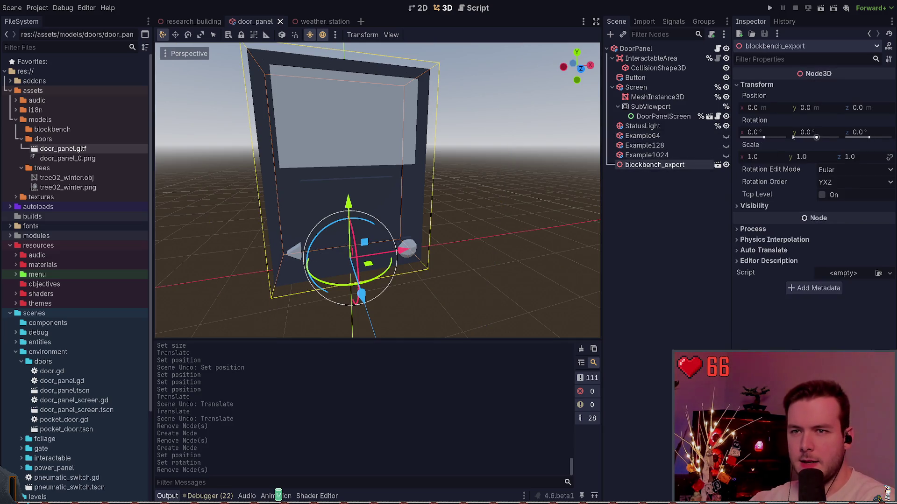
click(761, 156)
key(Return)
key(ctrl+z)
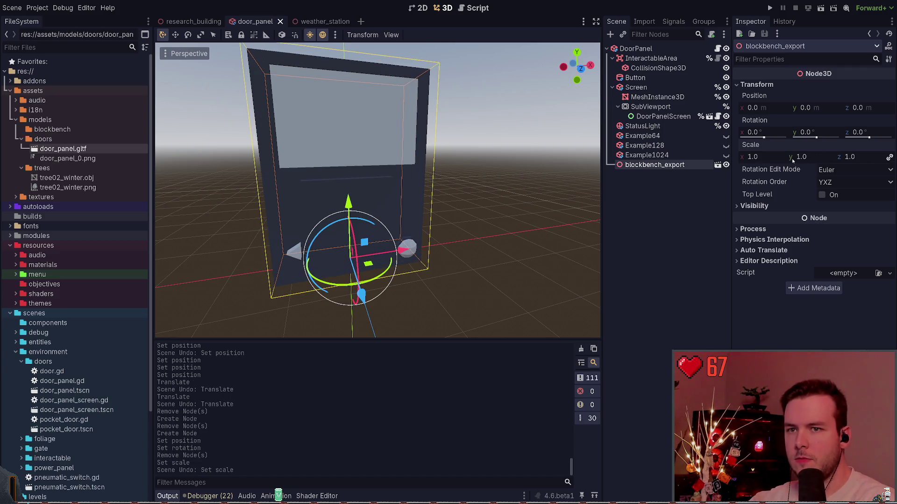
click(773, 157)
text(0.25)
key(Return)
key(ctrl+s)
key(f)
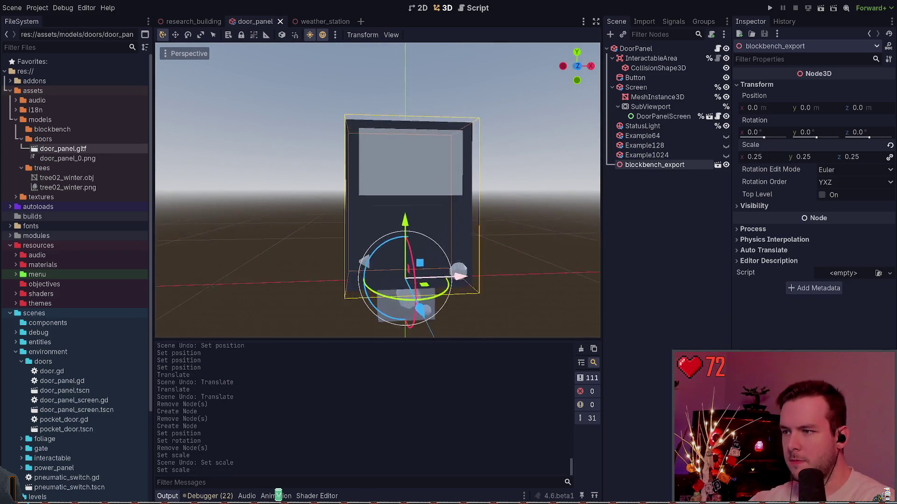
Set blockbench_export's scale to 0.1 on all axes and focus the view on it
click(776, 158)
key(BackSpace)
key(Return)
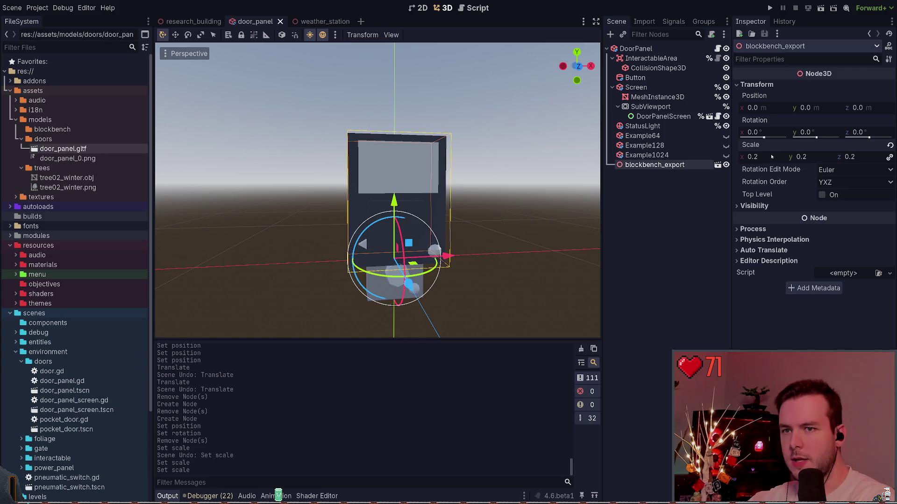
click(772, 155)
text(0.1)
key(Return)
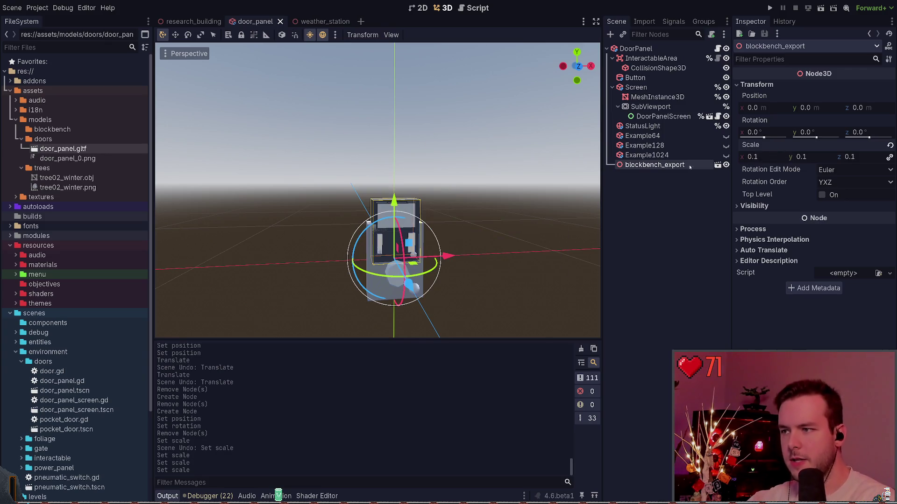
key(f)
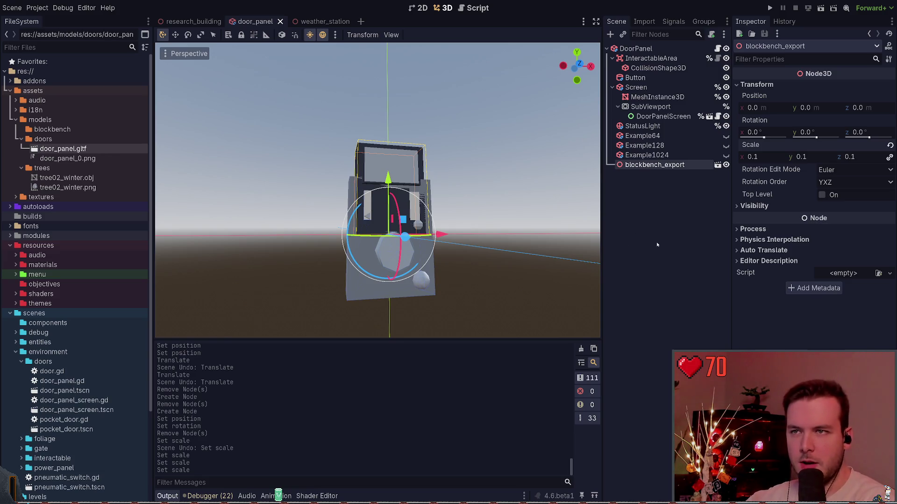
click(696, 50)
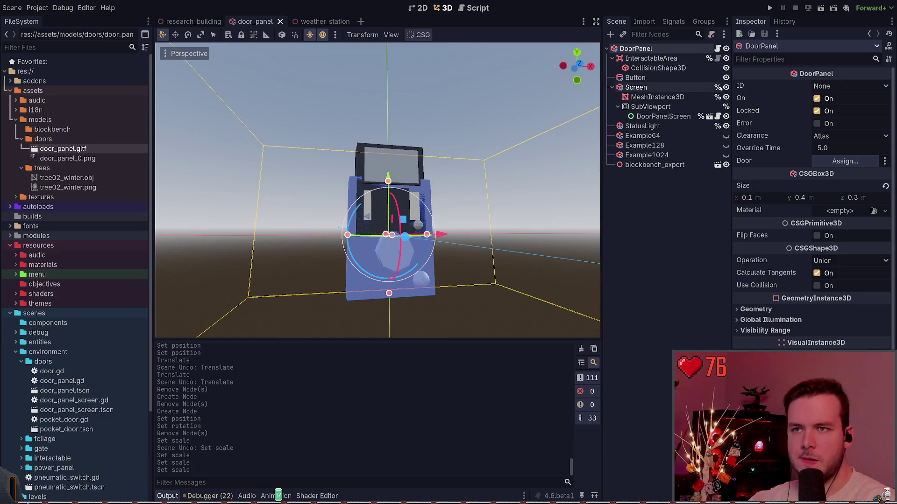
Hide the Button and StatusLight nodes, toggling Screen off and back on, then save
click(726, 77)
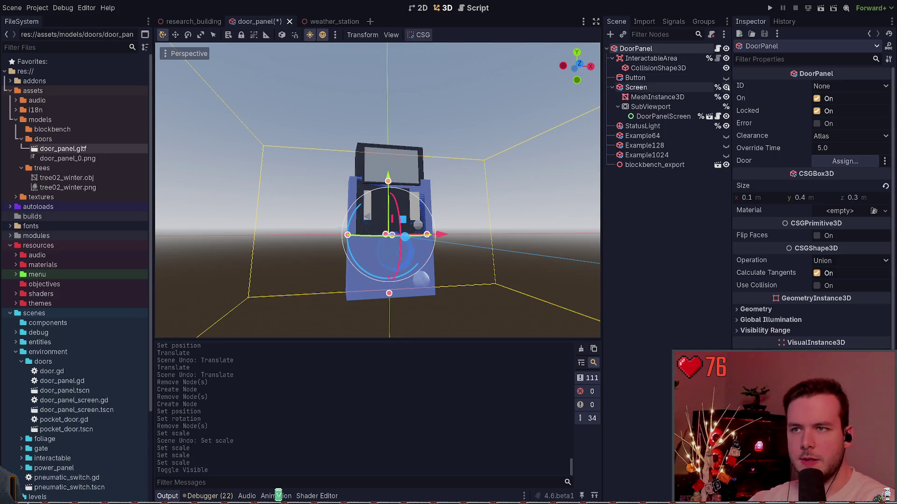
click(725, 87)
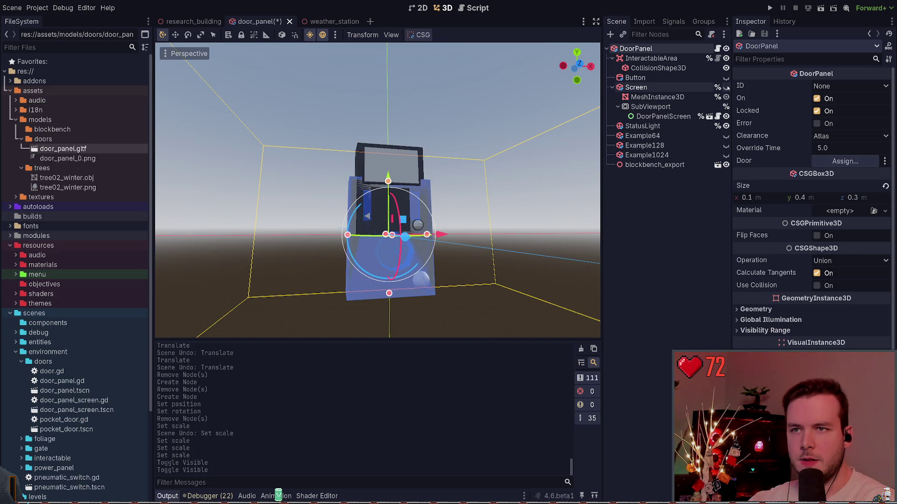
click(725, 88)
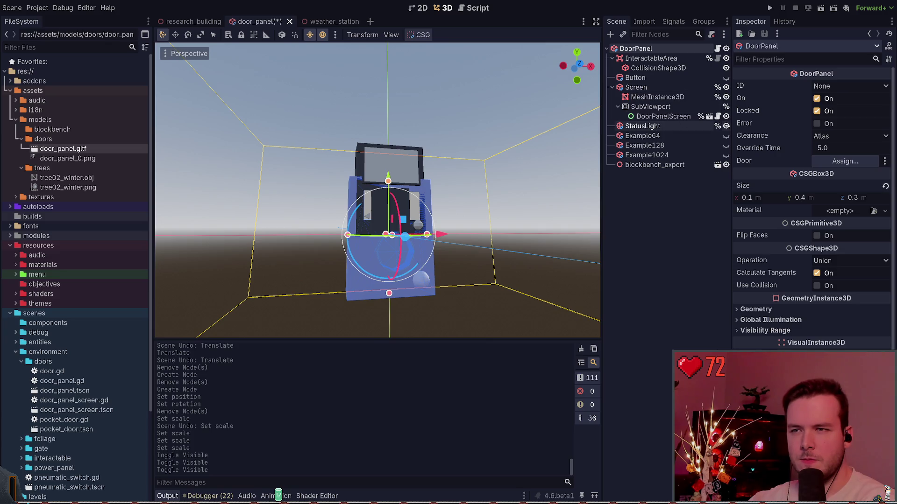
click(725, 126)
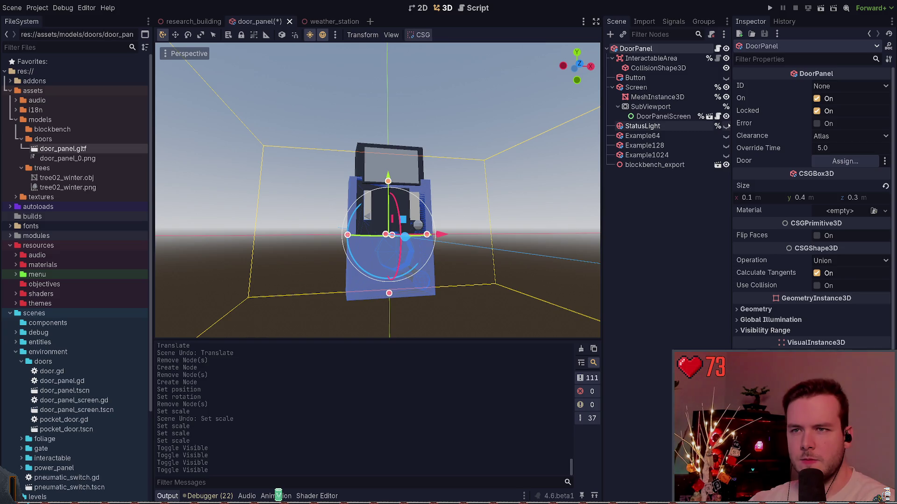
click(654, 234)
key(ctrl+s)
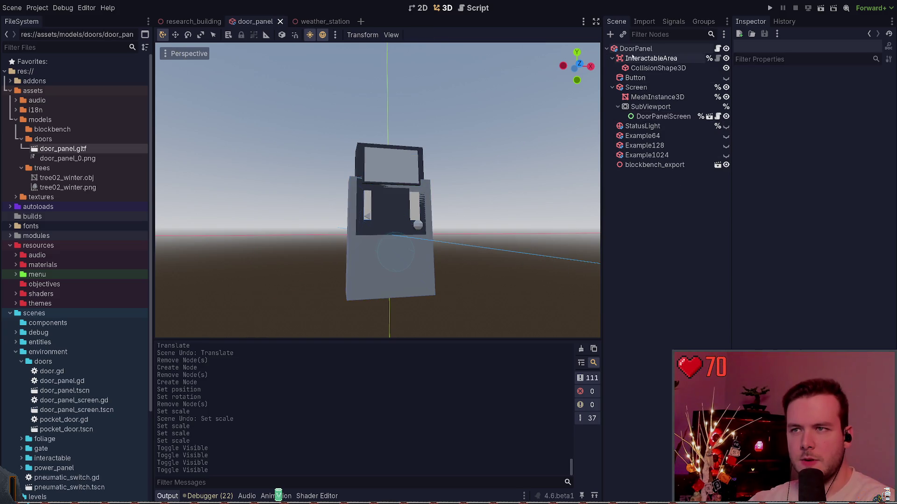
Select the DoorPanel root, then the InteractableArea node in the Scene dock
click(635, 49)
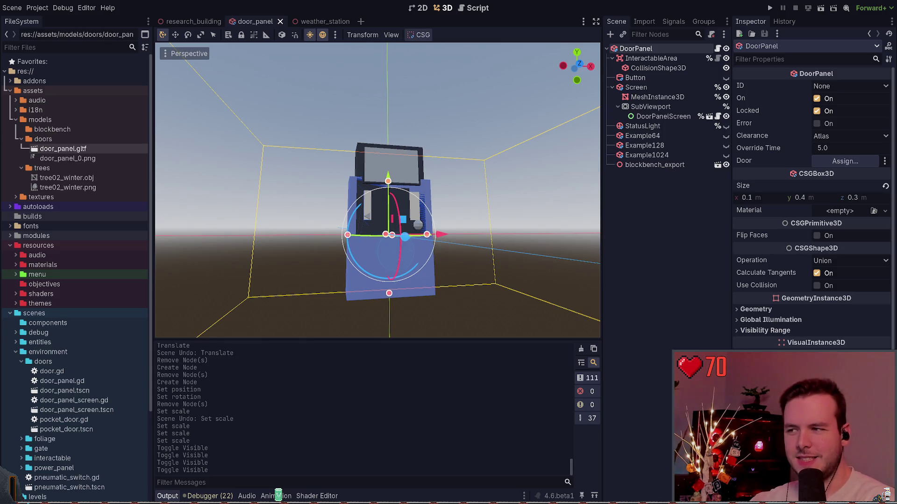
scroll(377, 189, up, 3)
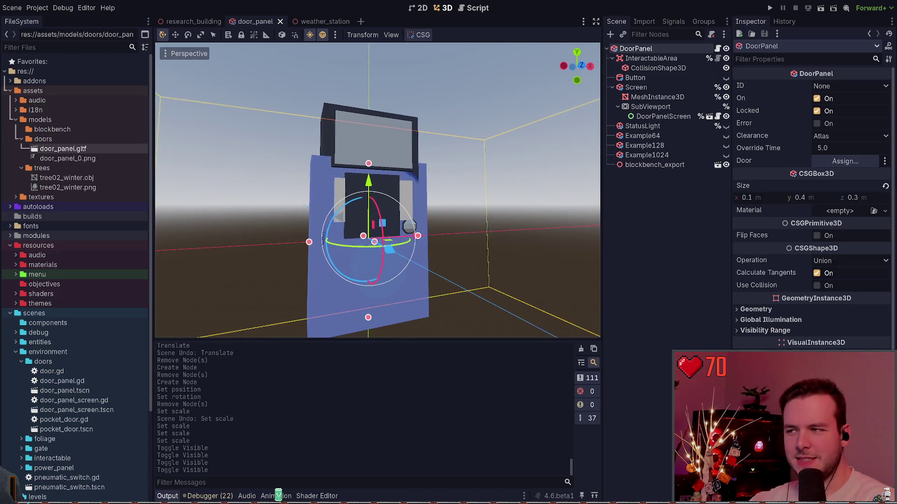
scroll(377, 189, down, 2)
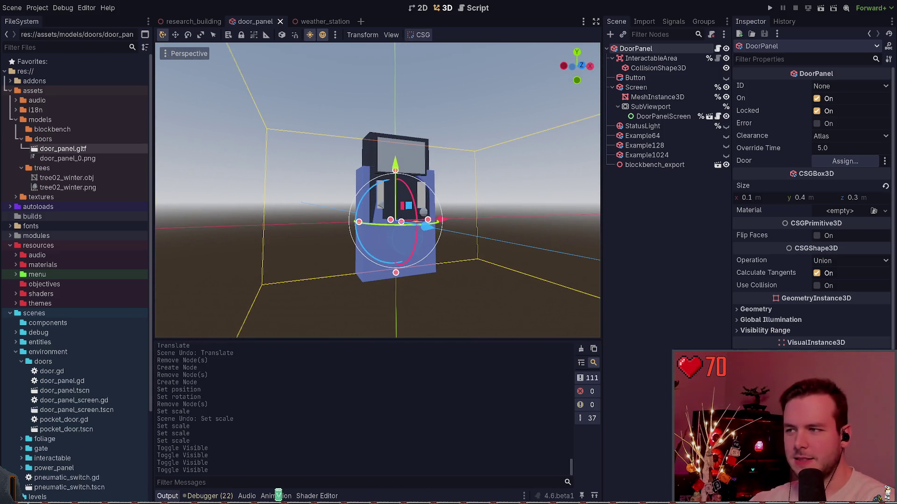
scroll(491, 213, up, 3)
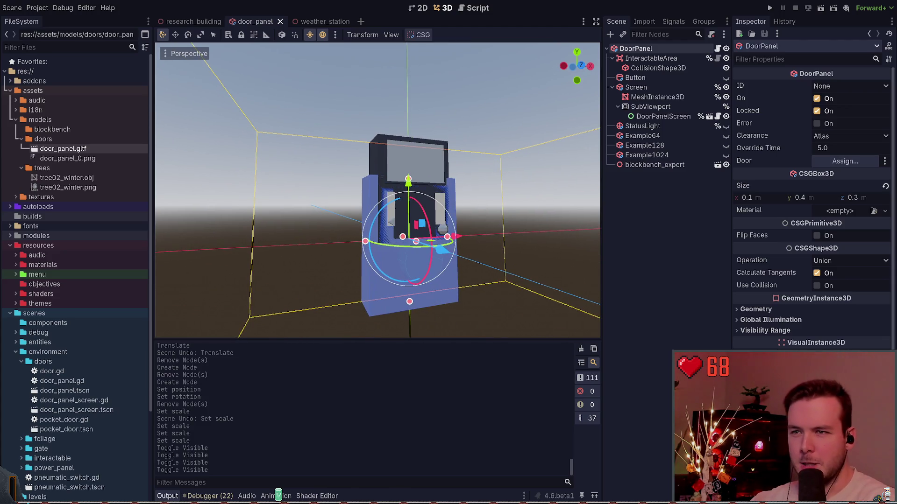
scroll(577, 219, up, 2)
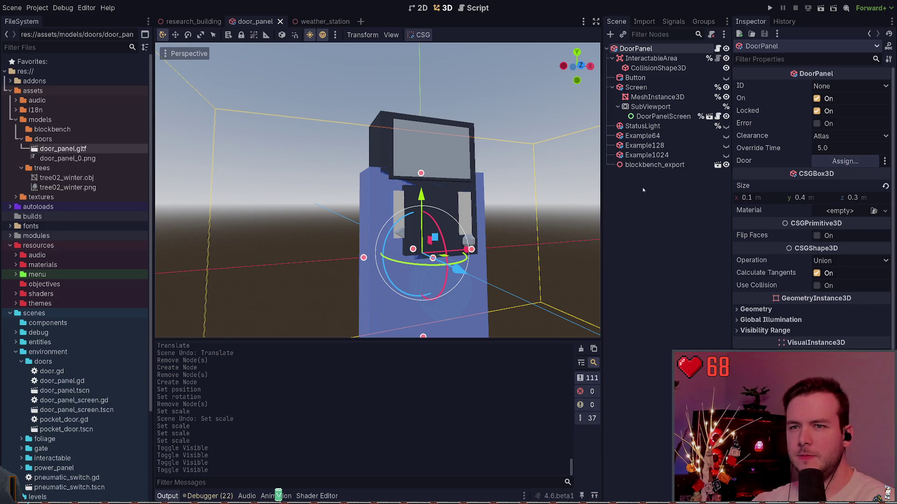
click(650, 58)
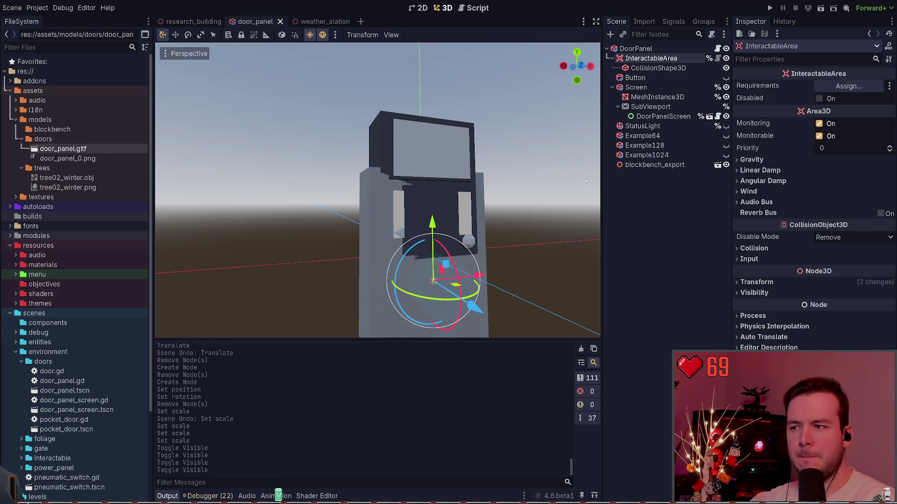
Check CollisionShape3D, Button and Screen, then undo the recent visibility and scale changes
drag(547, 213, 495, 198)
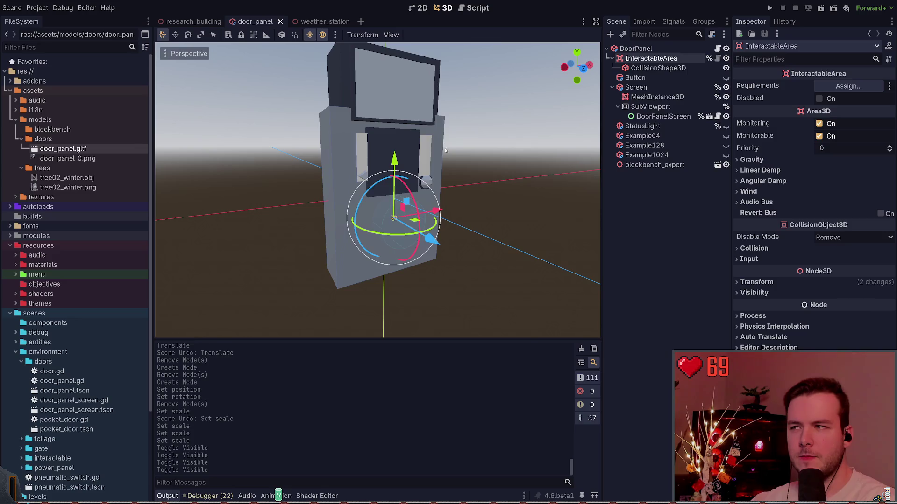
click(654, 68)
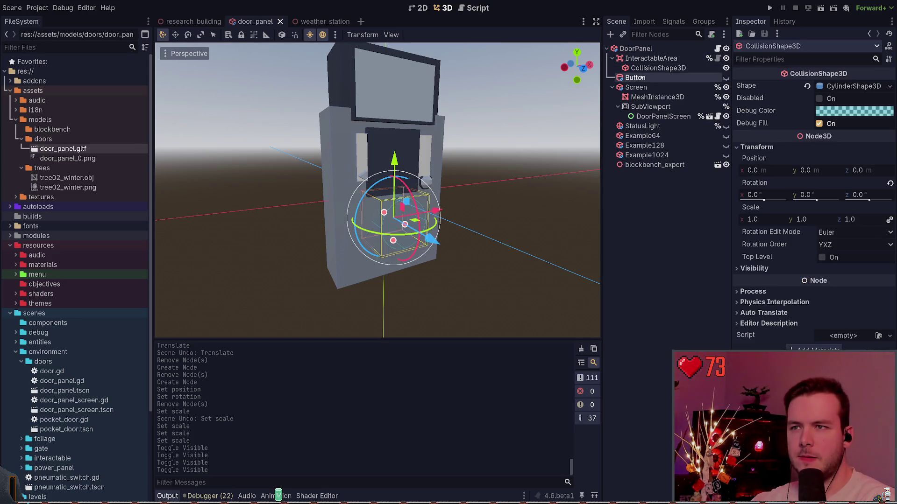
click(635, 78)
click(635, 87)
click(611, 87)
click(664, 164)
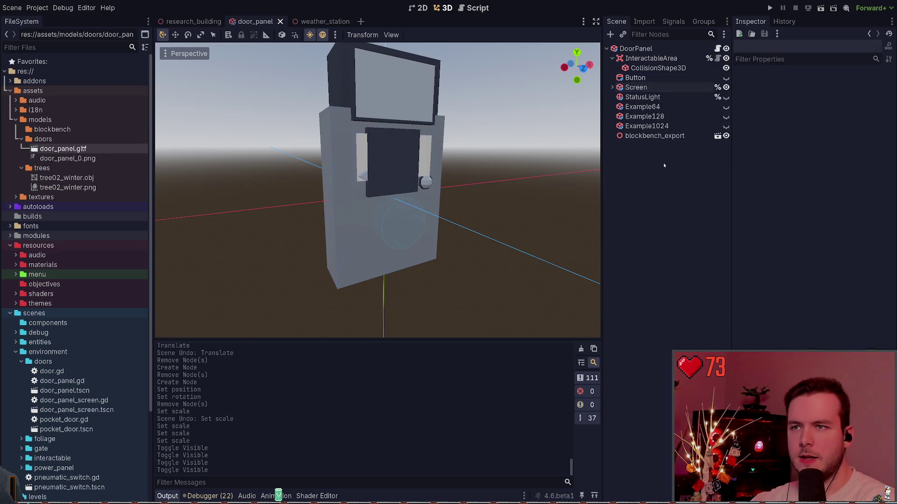
key(ctrl+z)
key(ctrl+z)
key(ctrl+z)
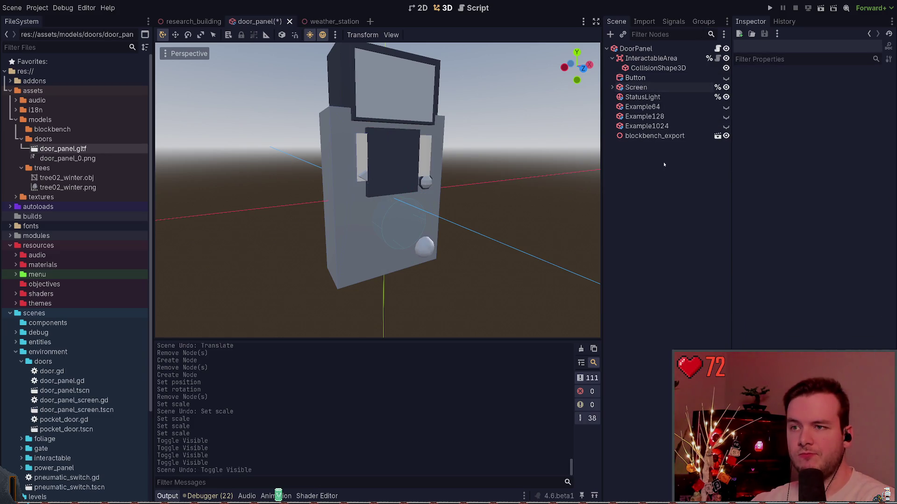
key(ctrl+z)
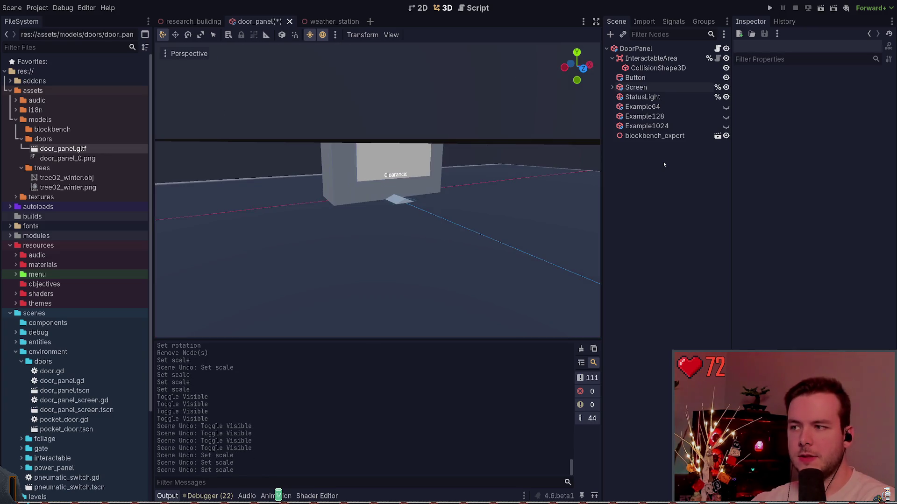
Delete the blockbench_export node and browse the models/doors folder in FileSystem
click(662, 136)
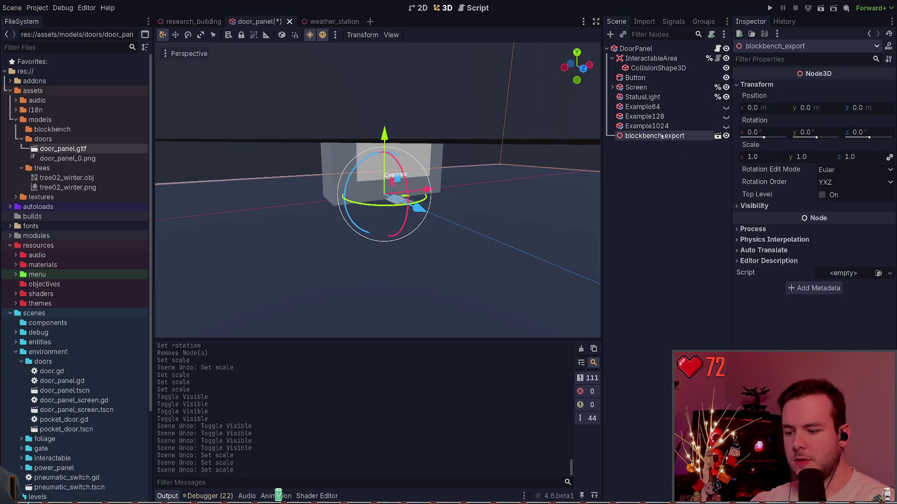
key(Delete)
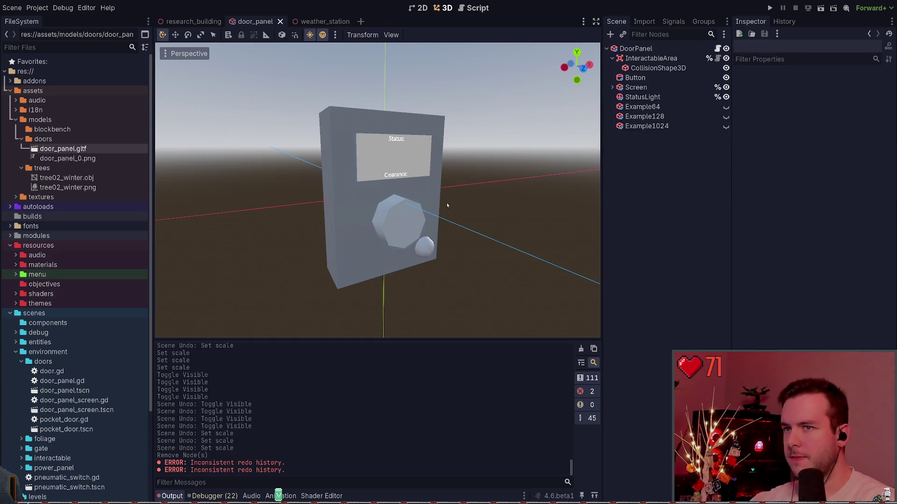
scroll(412, 205, down, 5)
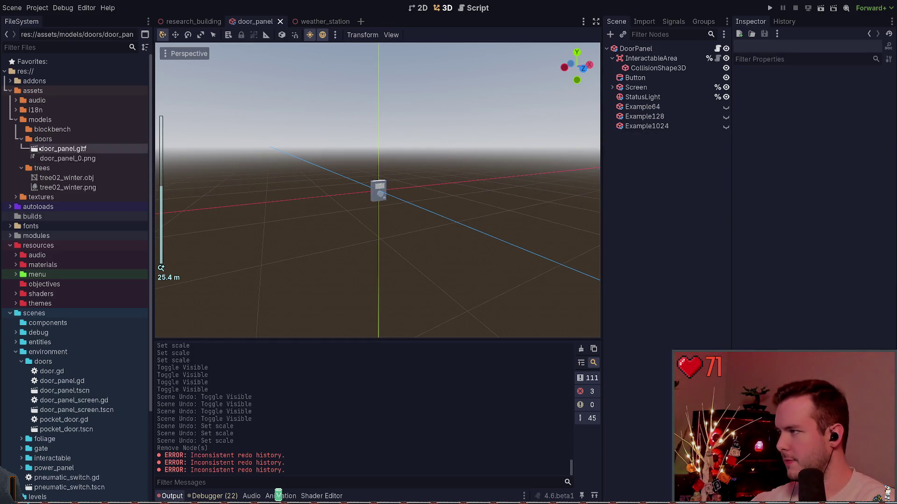
click(15, 139)
click(21, 140)
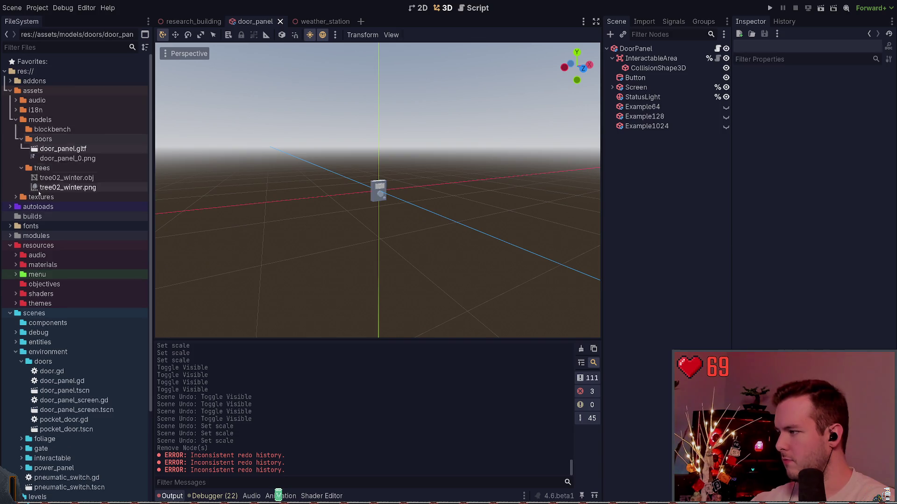
scroll(68, 253, down, 5)
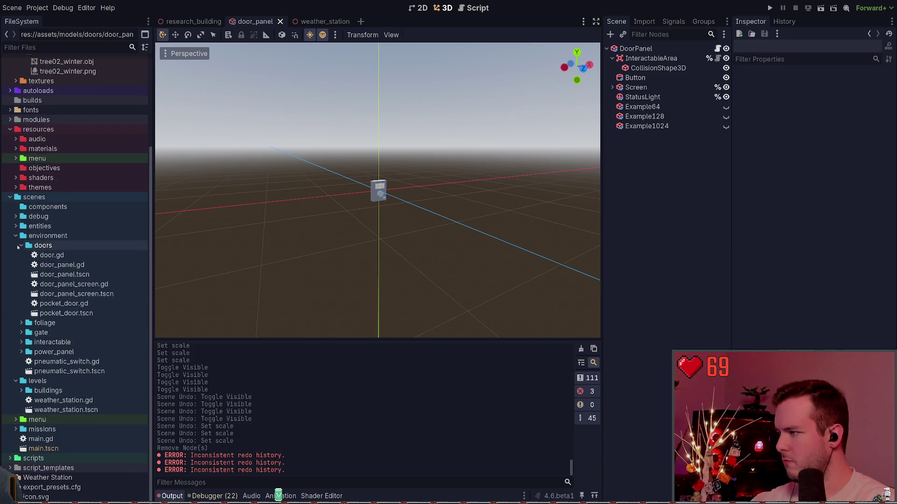
scroll(18, 247, up, 2)
scroll(20, 315, up, 1)
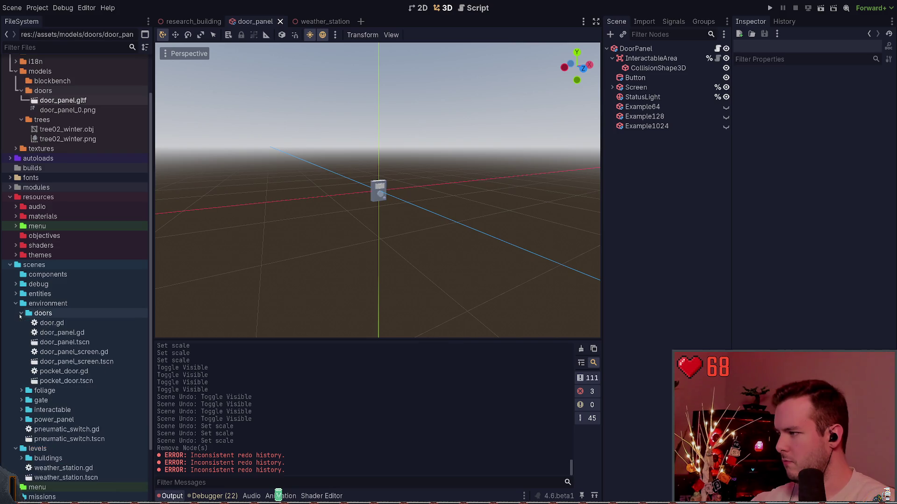
Create a 3D scene named door_panel_new in scenes/environment/doors and select its DoorPanelNew root
click(73, 313)
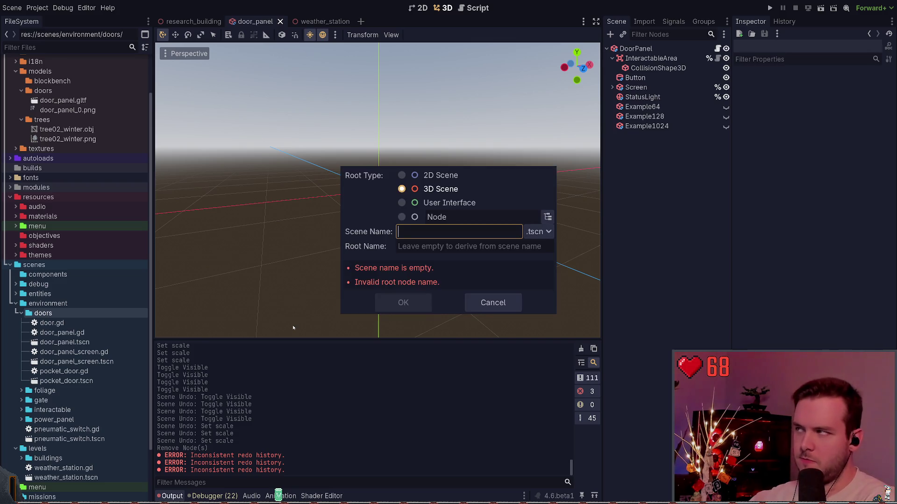
text(door_panel_new)
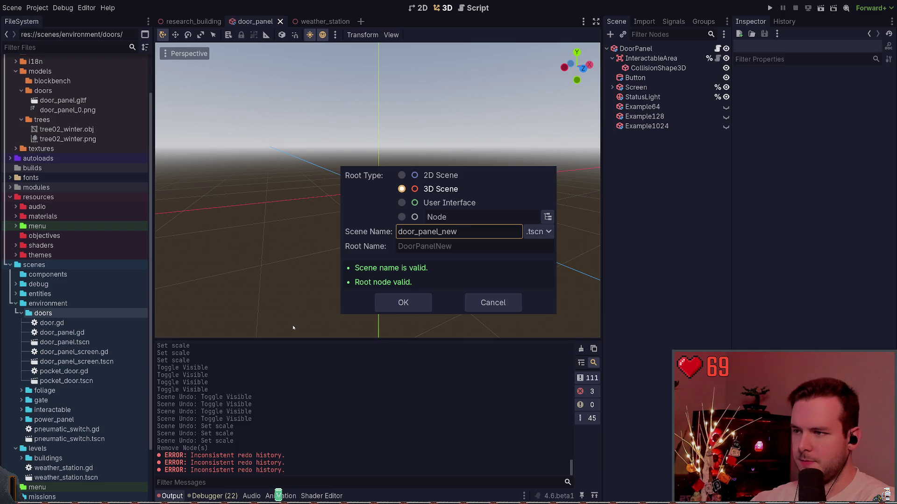
key(Return)
click(673, 48)
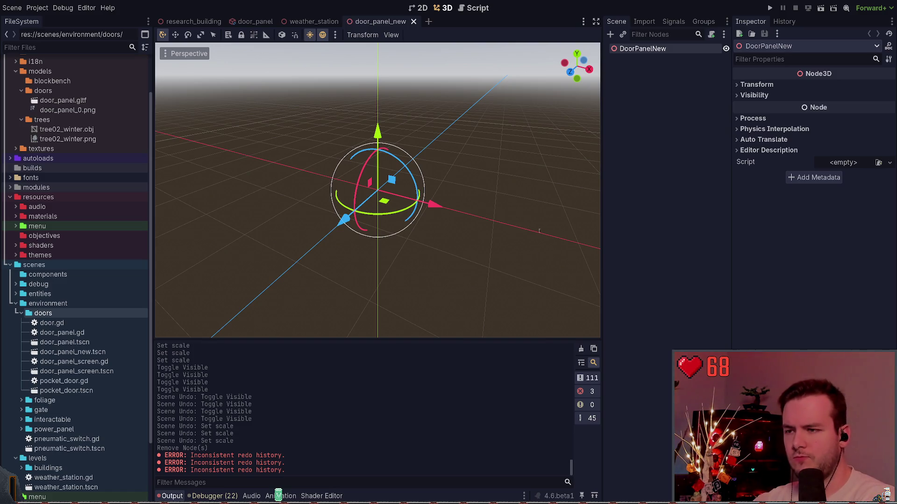
Save door_panel_new, close and reopen its tab, and drag door_panel.gltf into it
key(ctrl+s)
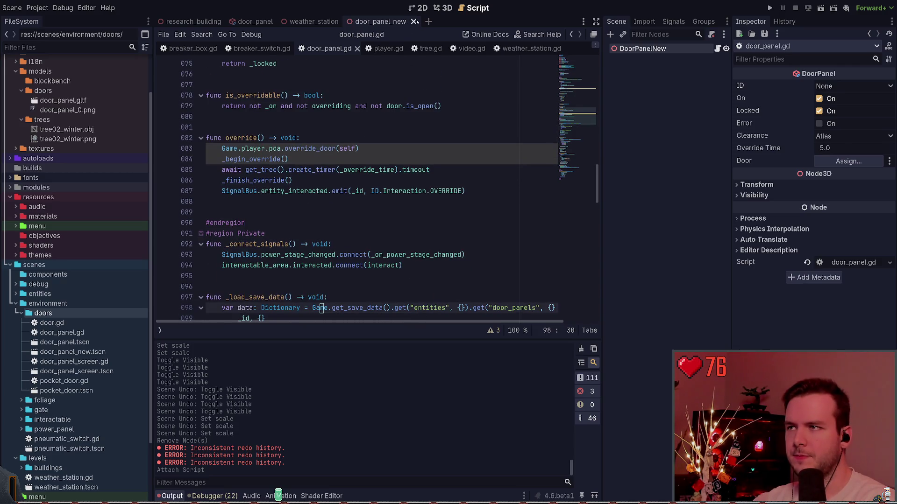
click(413, 22)
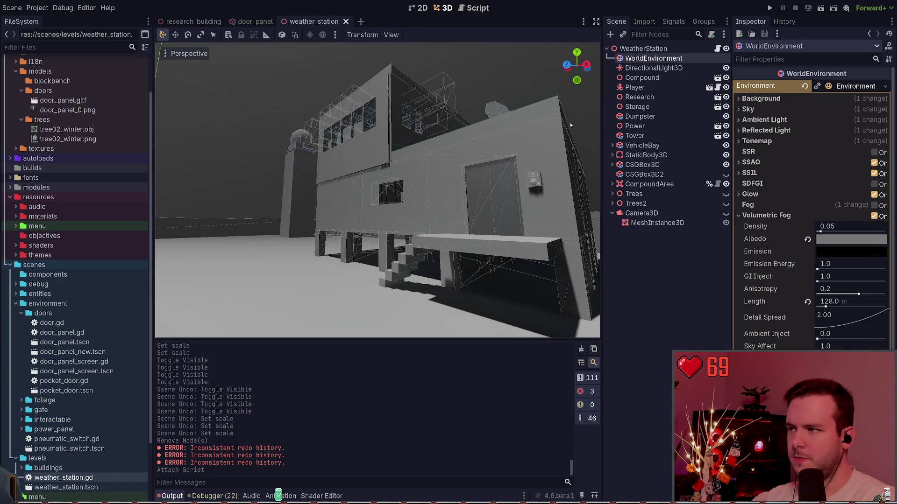
key(ctrl+shift+t)
scroll(549, 121, up, 3)
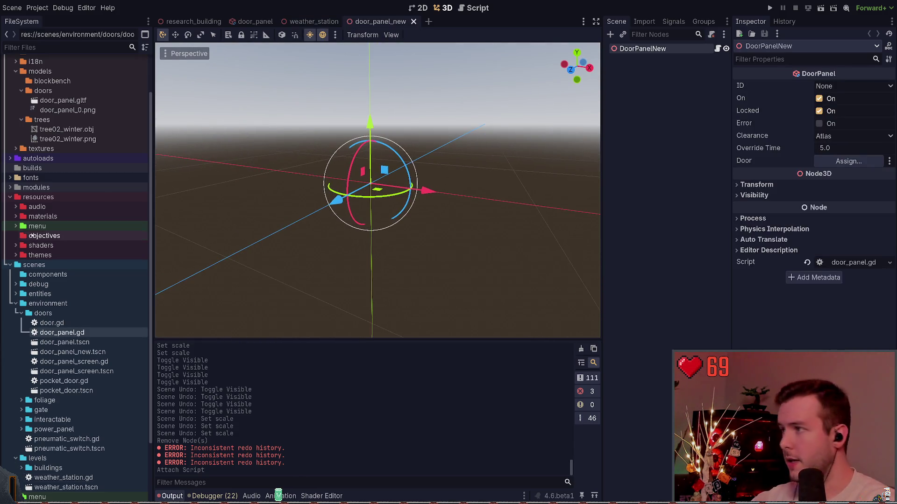
mouse_move(63, 100)
mouse_down()
mouse_move(666, 133)
mouse_move(353, 209)
mouse_move(385, 186)
mouse_up()
Rotate the door panel 90 degrees on Y and save the door_panel_new scene
click(756, 84)
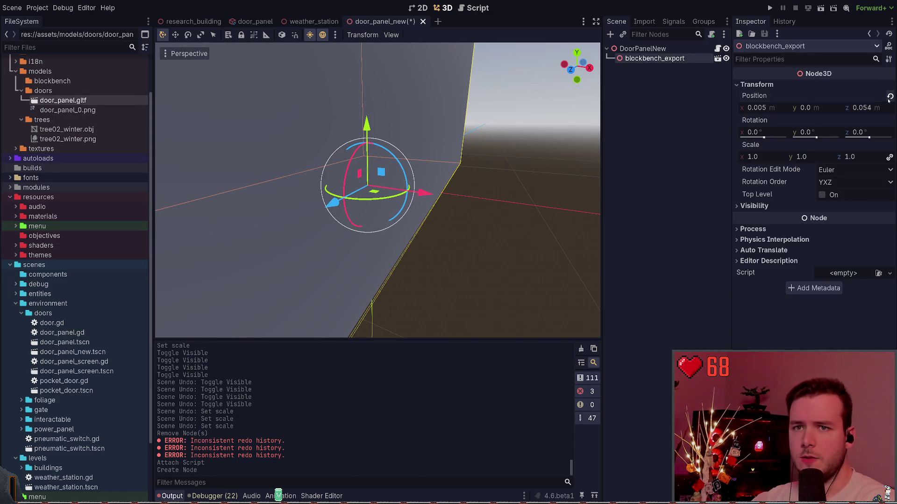
scroll(457, 153, down, 5)
drag(458, 153, 599, 261)
text(90)
key(Return)
key(ctrl+s)
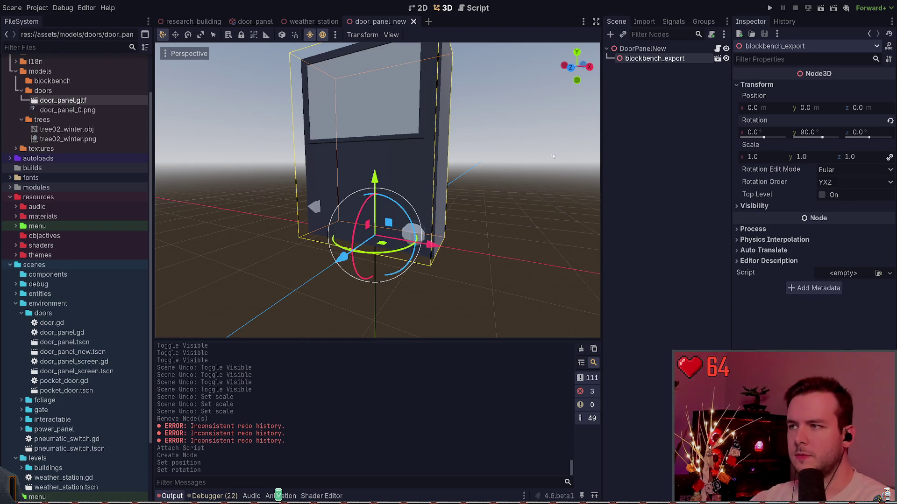
Select the blockbench_export node under DoorPanelNew and open it as a new inherited scene
scroll(553, 156, up, 3)
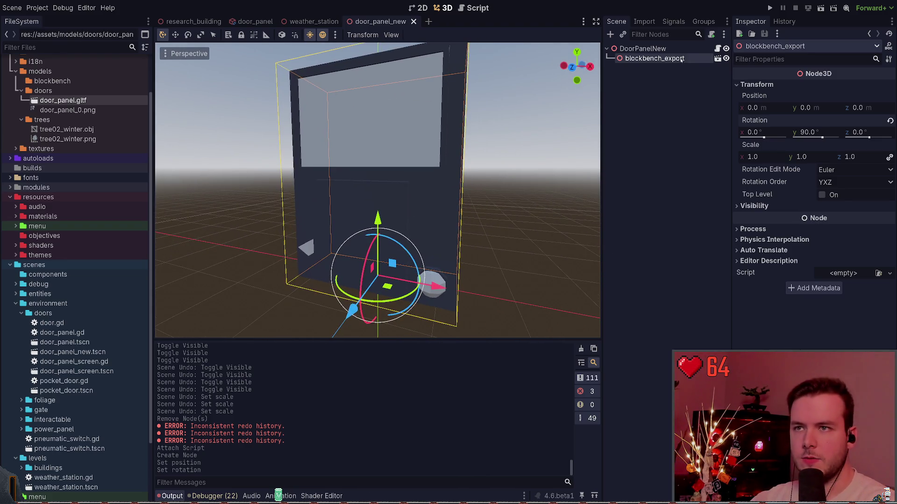
key(Up)
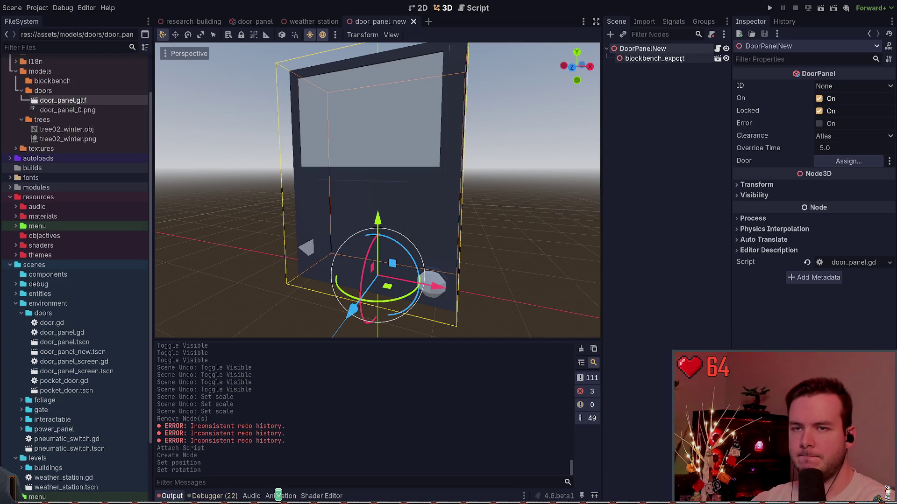
click(681, 58)
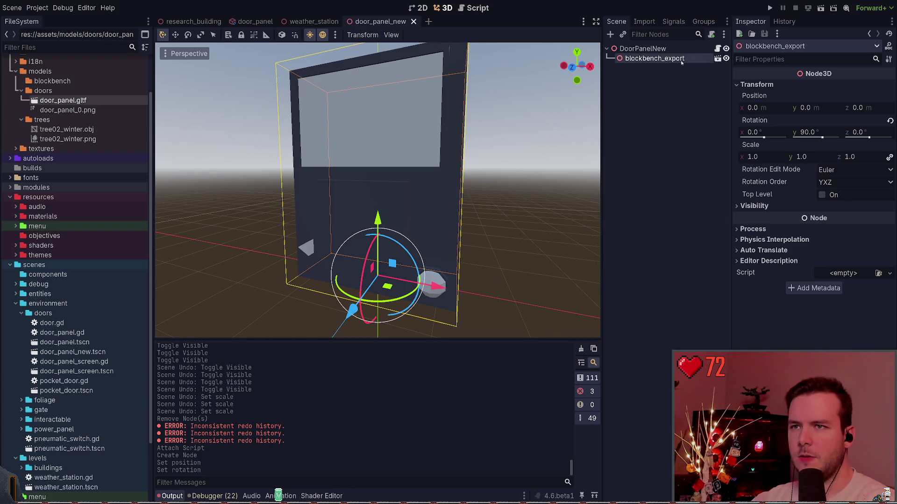
click(675, 84)
click(686, 58)
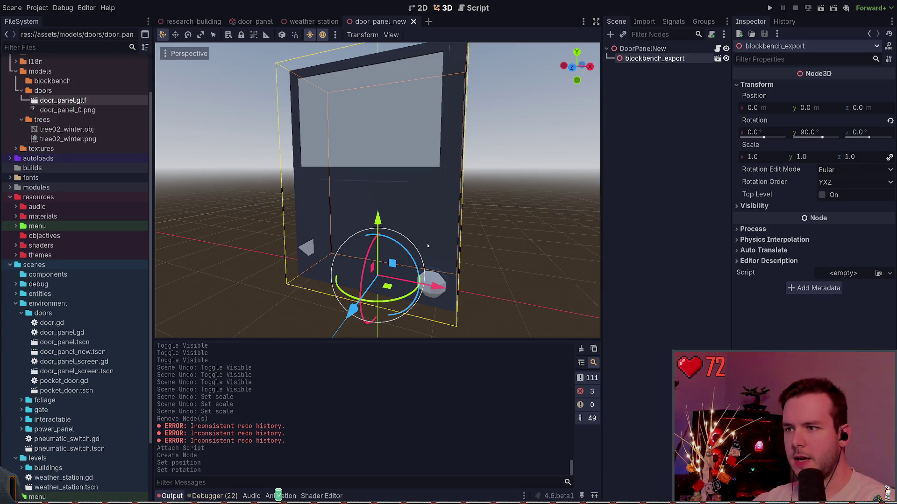
click(717, 59)
drag(420, 187, 383, 172)
Hide override_port, select the screen mesh, and reveal its empty Surface Material Override slot
scroll(594, 261, down, 5)
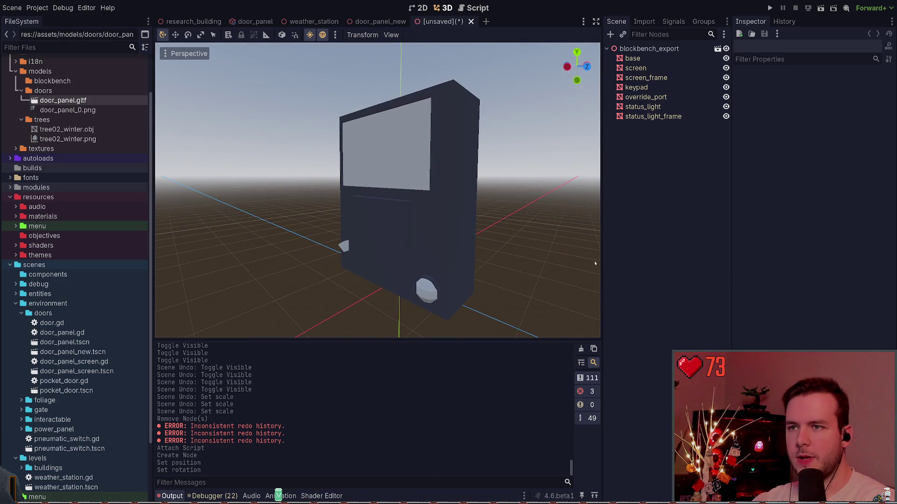
drag(594, 260, 476, 240)
click(726, 97)
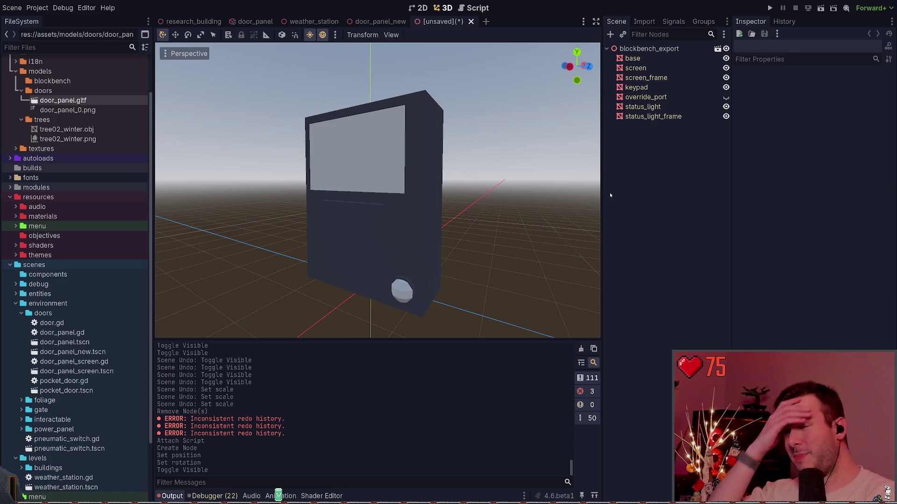
double_click(636, 68)
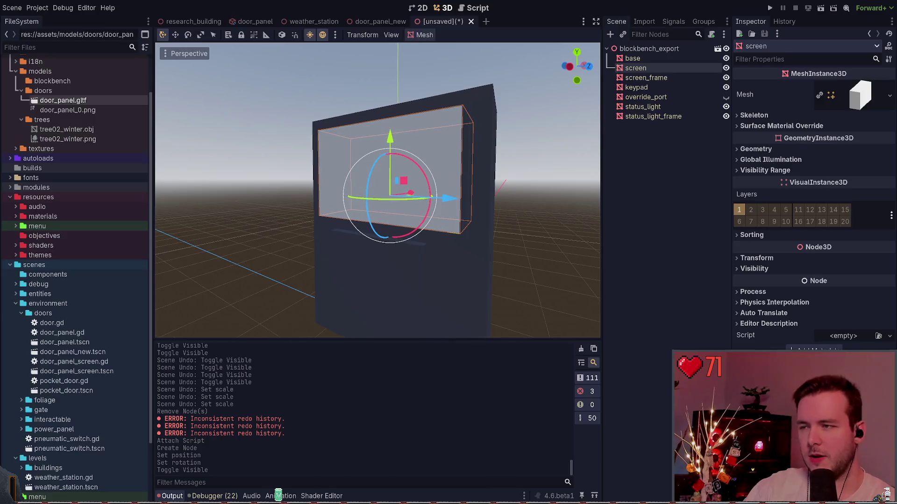
click(694, 78)
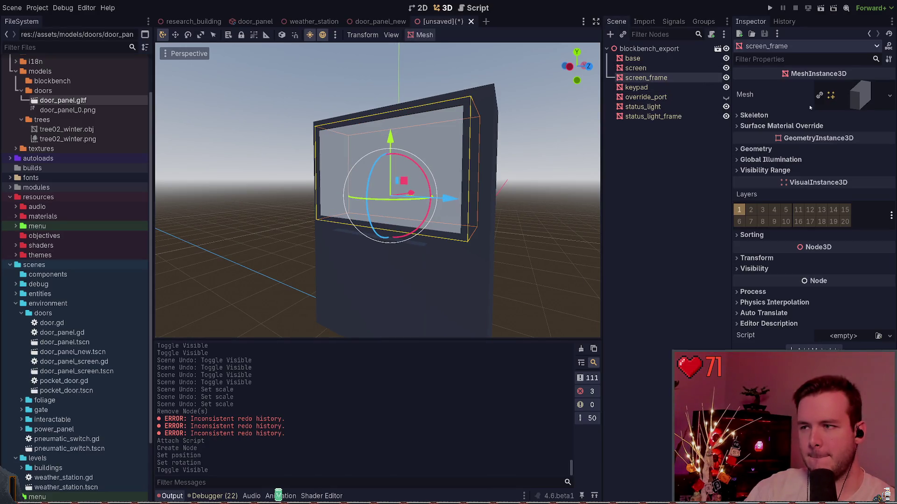
click(654, 68)
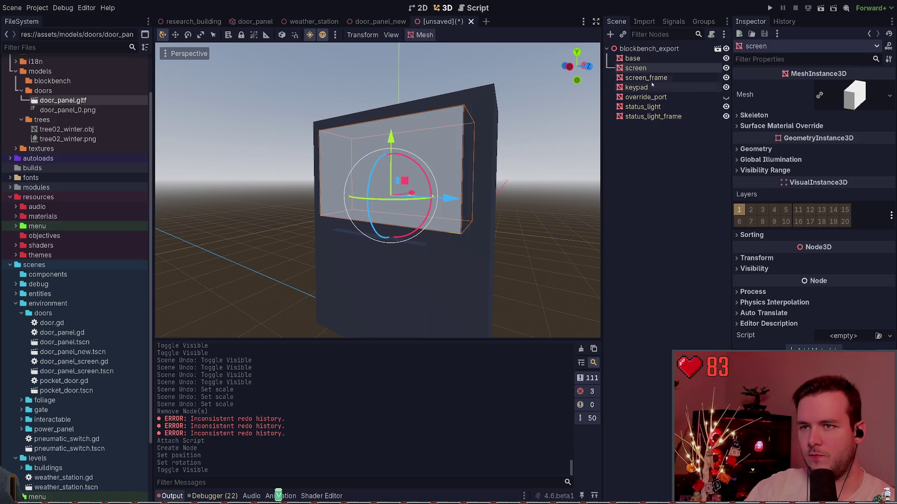
click(764, 126)
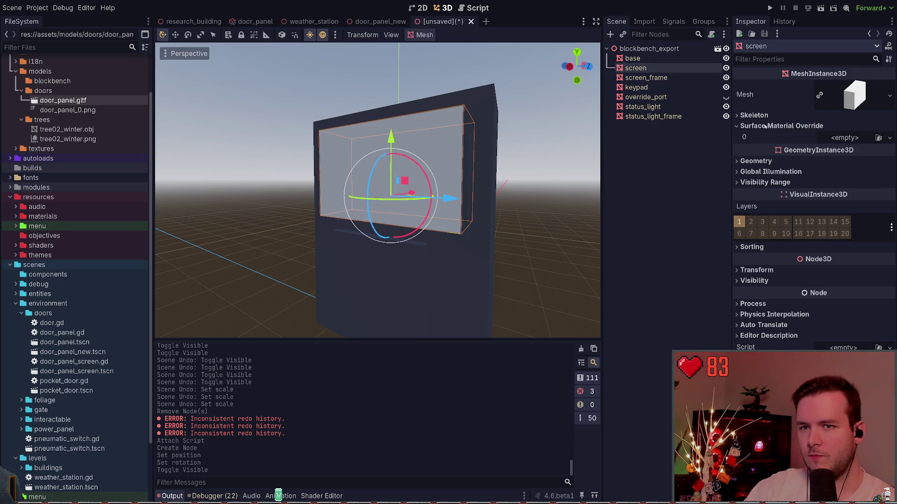
click(764, 126)
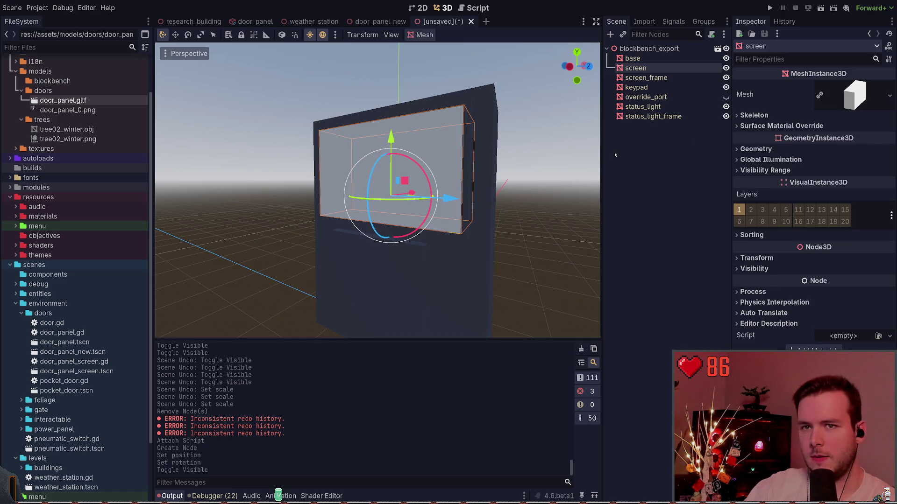
click(793, 126)
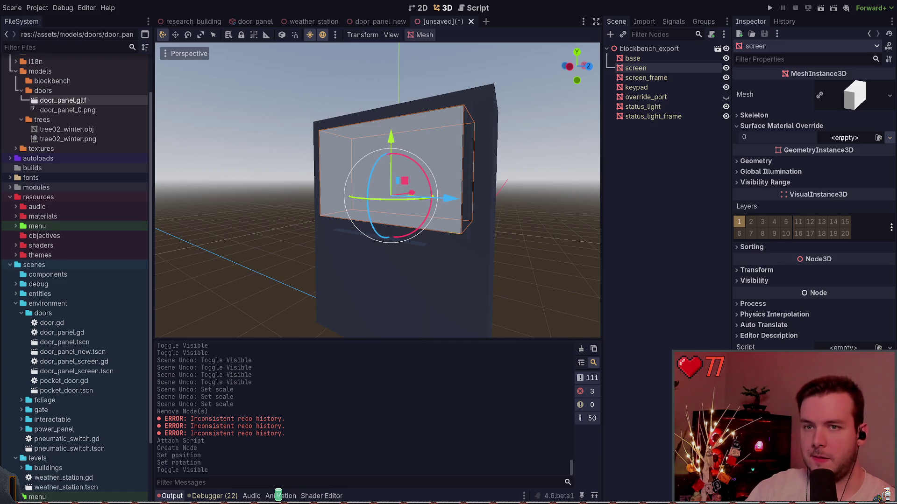
Expand the screen mesh's Surface 0 material_0 and its Albedo settings
click(845, 96)
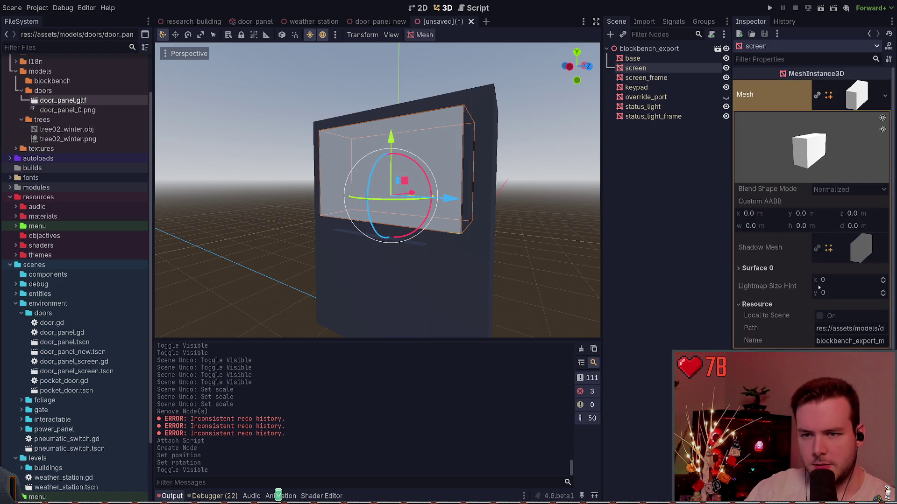
click(822, 269)
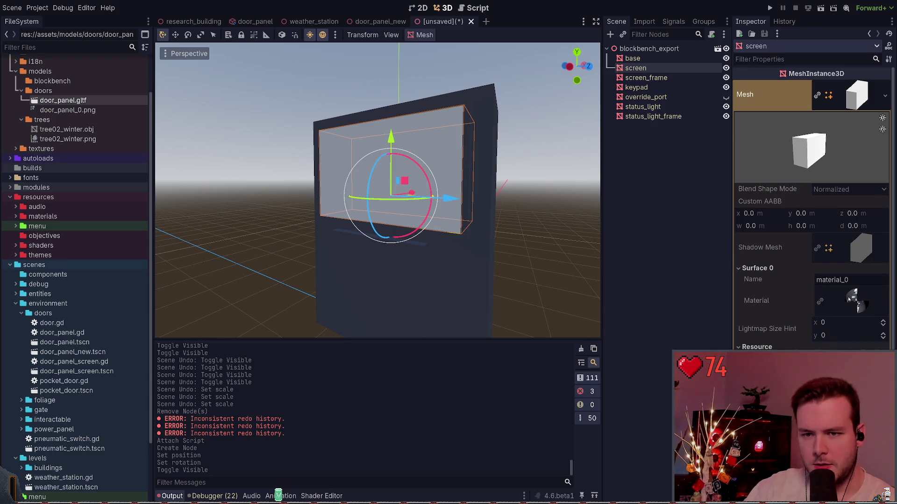
click(850, 299)
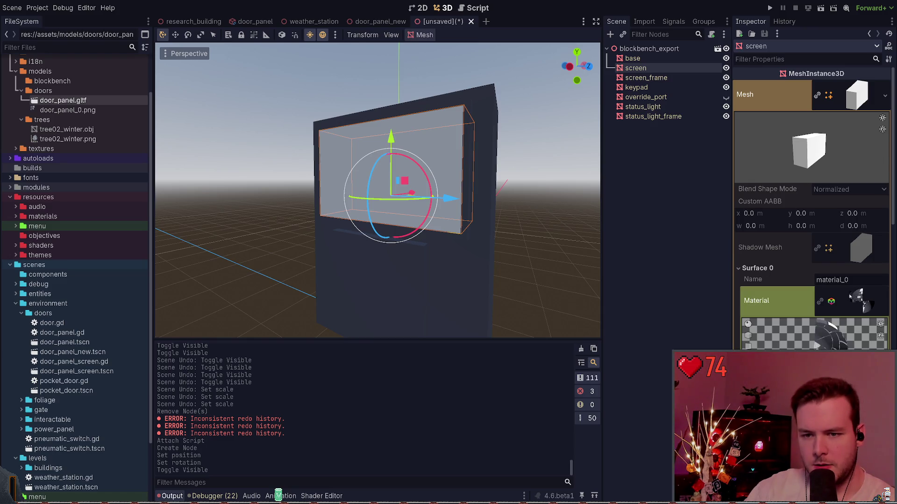
scroll(788, 273, down, 2)
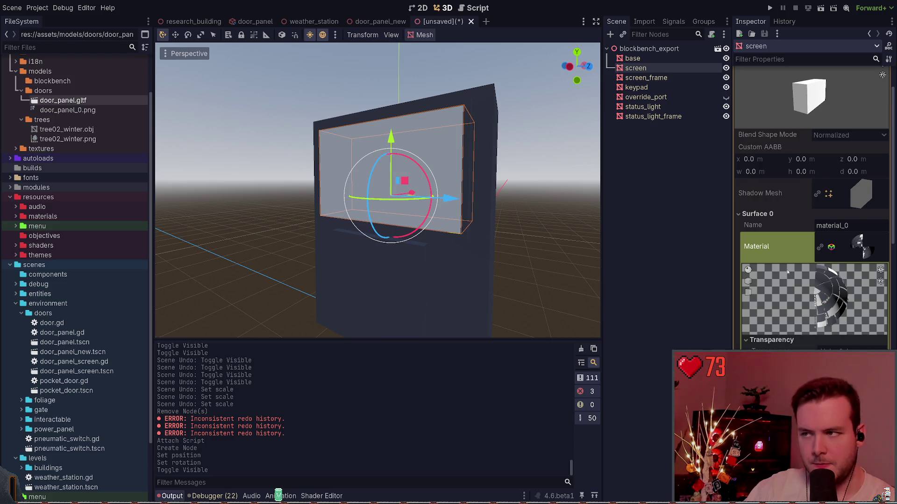
scroll(775, 276, down, 8)
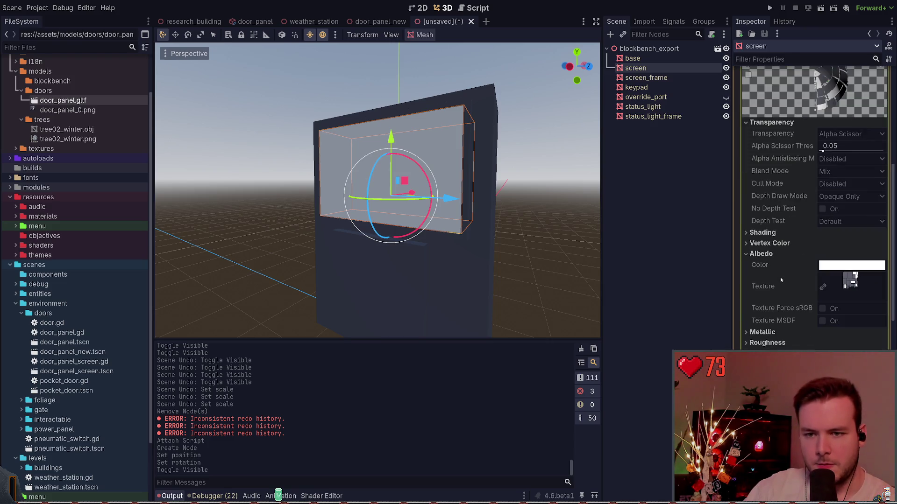
click(776, 255)
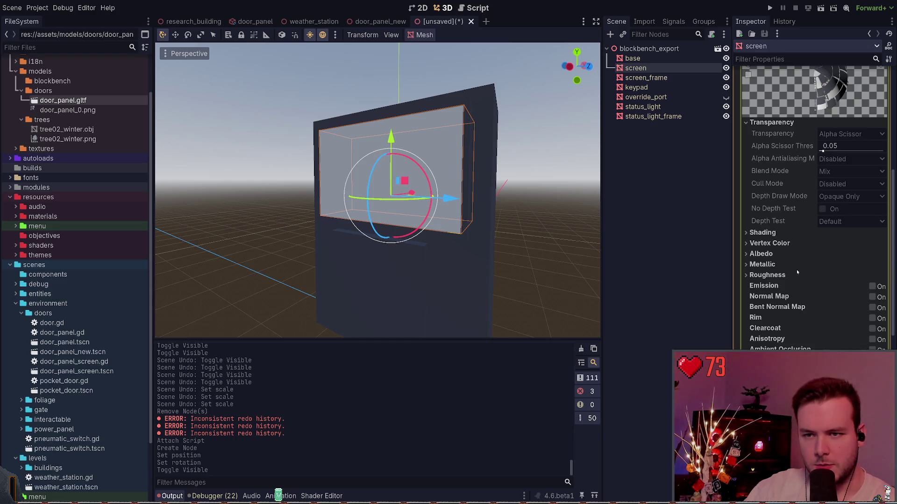
click(783, 256)
Preview material_0's albedo texture, then collapse the Surface 0 and mesh details
scroll(782, 255, down, 8)
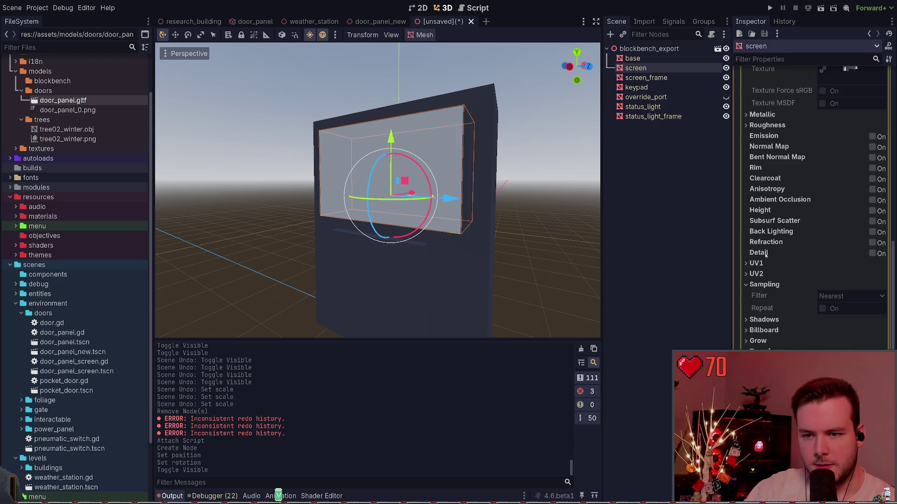
scroll(780, 190, up, 6)
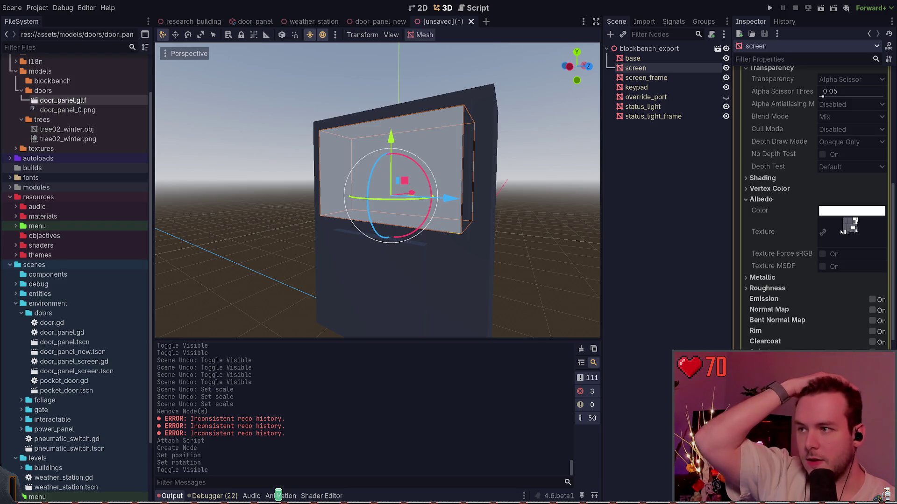
scroll(788, 233, up, 2)
scroll(788, 233, up, 15)
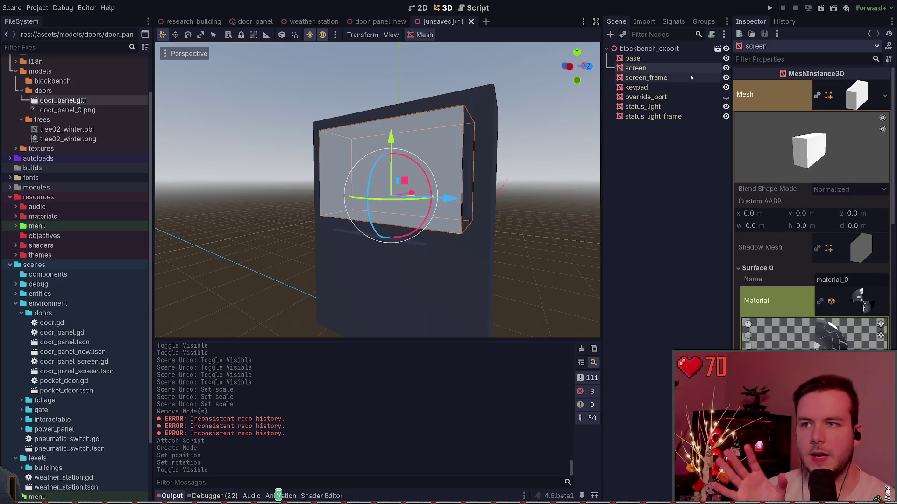
scroll(808, 276, down, 15)
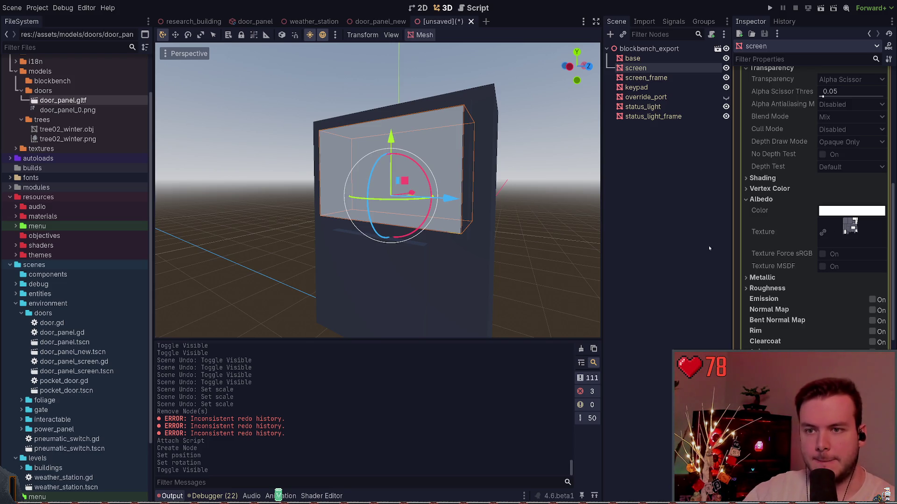
click(850, 227)
click(857, 227)
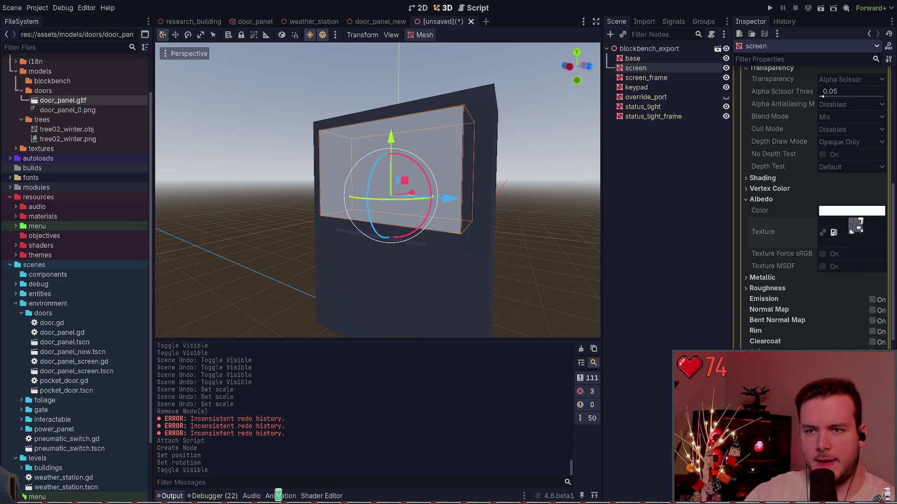
scroll(794, 219, up, 5)
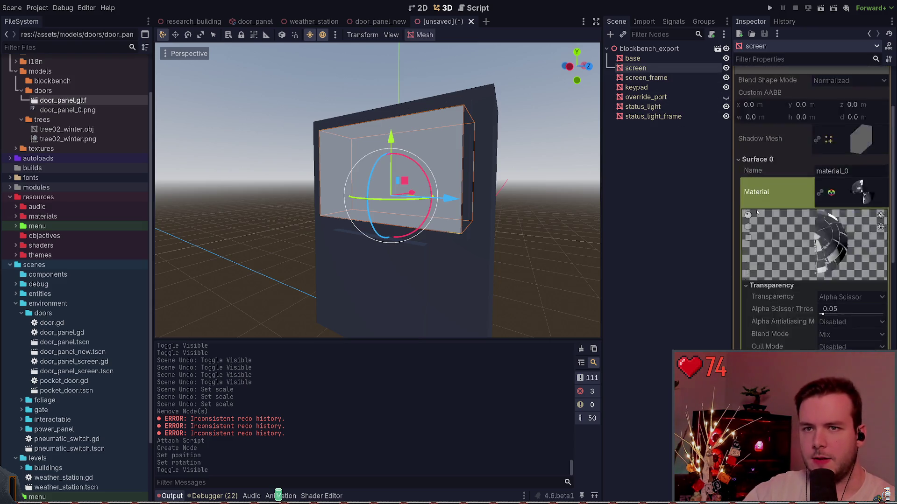
click(774, 213)
scroll(794, 187, up, 3)
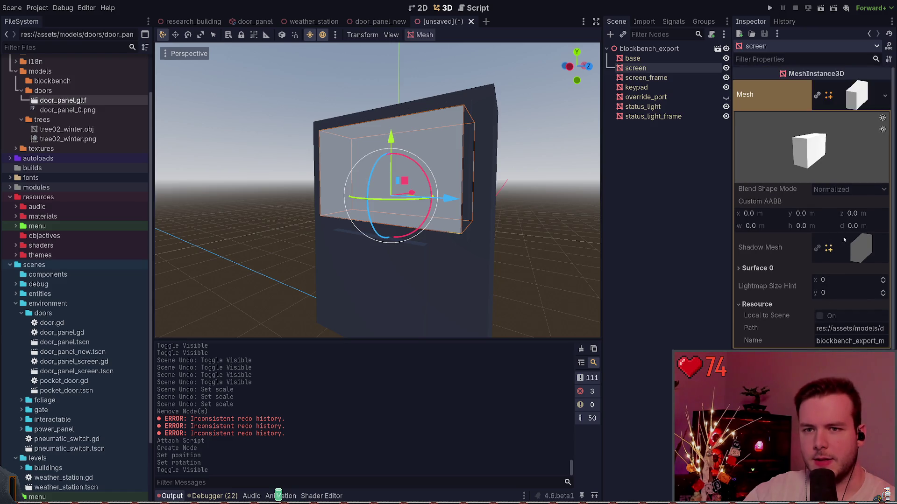
click(802, 123)
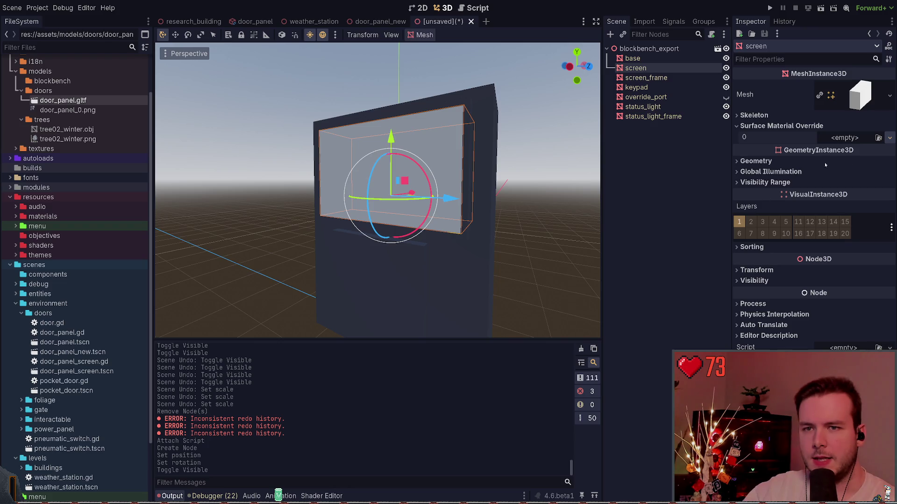
Add a new material to the screen's surface override slot 0 for editing
click(890, 137)
click(856, 161)
scroll(765, 213, down, 2)
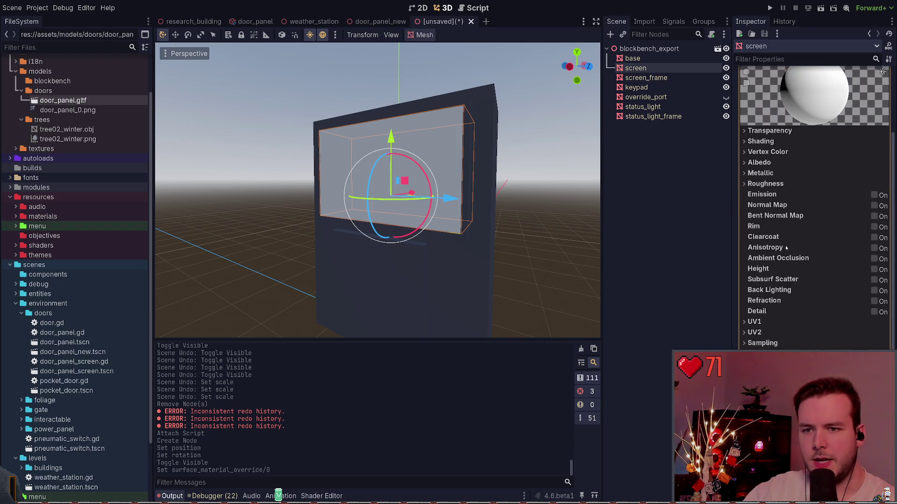
scroll(759, 219, up, 2)
scroll(753, 227, down, 1)
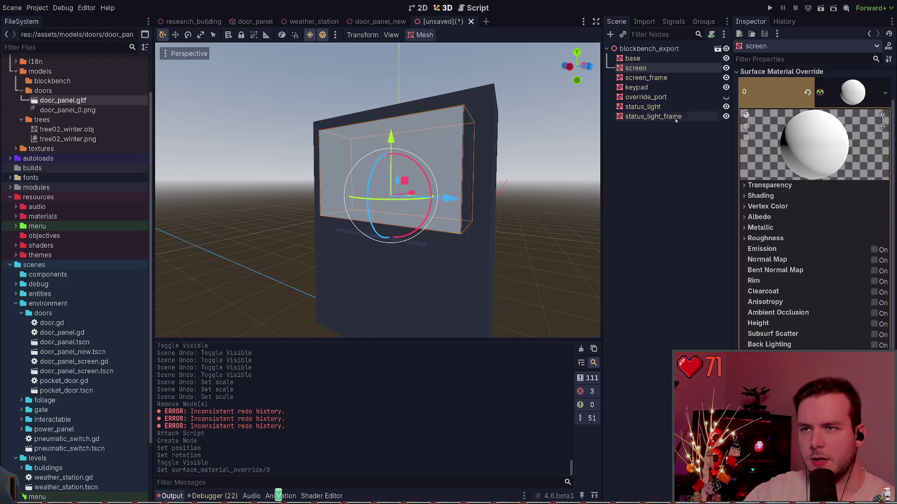
scroll(819, 223, up, 1)
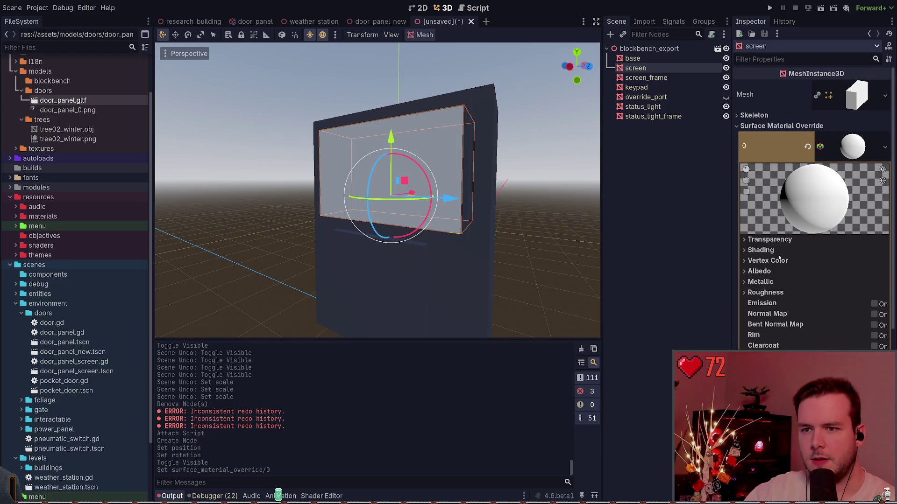
Toggle the override material's Vertex Color Use as Albedo on and back off
click(759, 271)
click(787, 263)
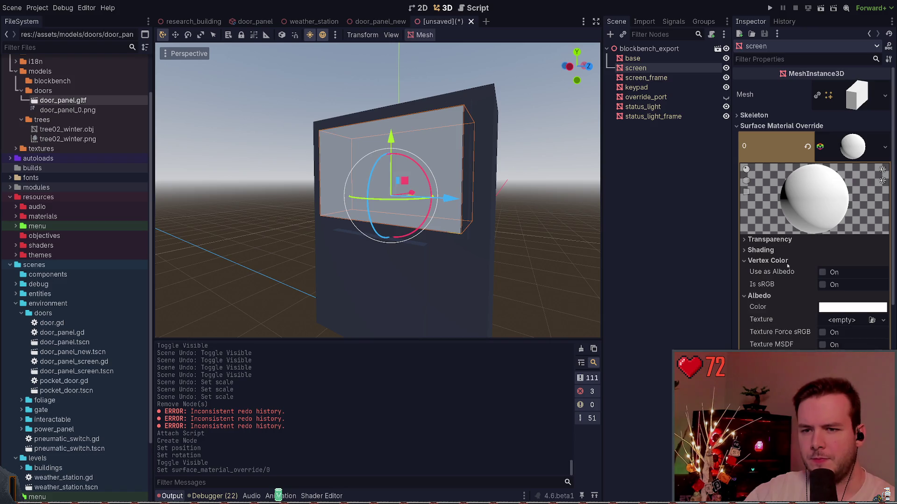
click(822, 272)
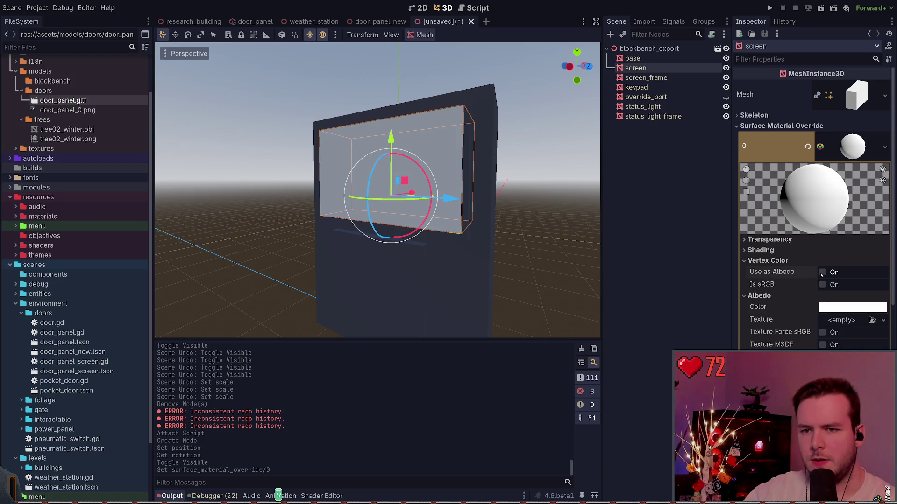
click(822, 272)
click(773, 265)
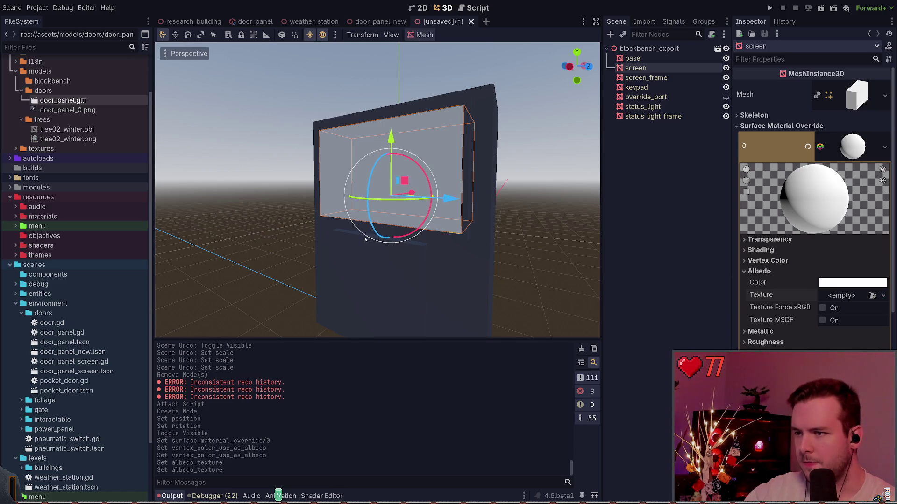
Enable Local to Scene on the override material and return to door_panel_new
scroll(794, 210, down, 10)
click(762, 285)
click(772, 295)
scroll(742, 261, up, 15)
scroll(786, 280, down, 2)
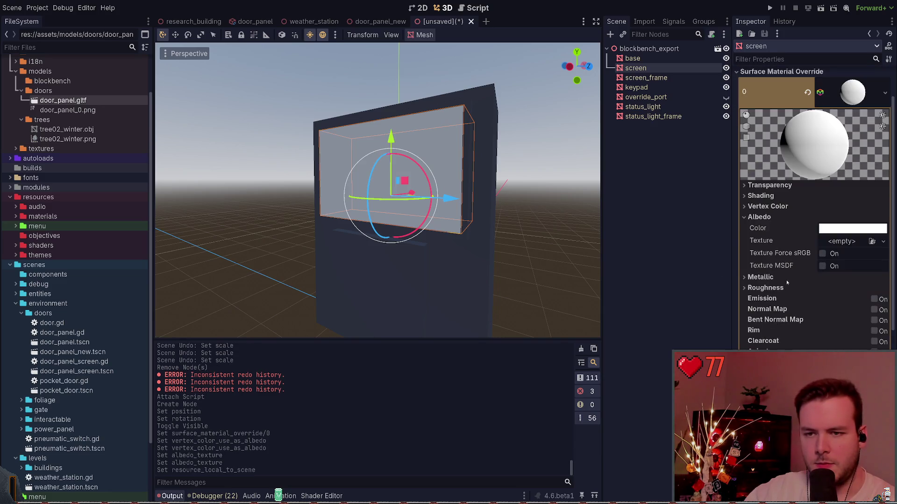
click(370, 23)
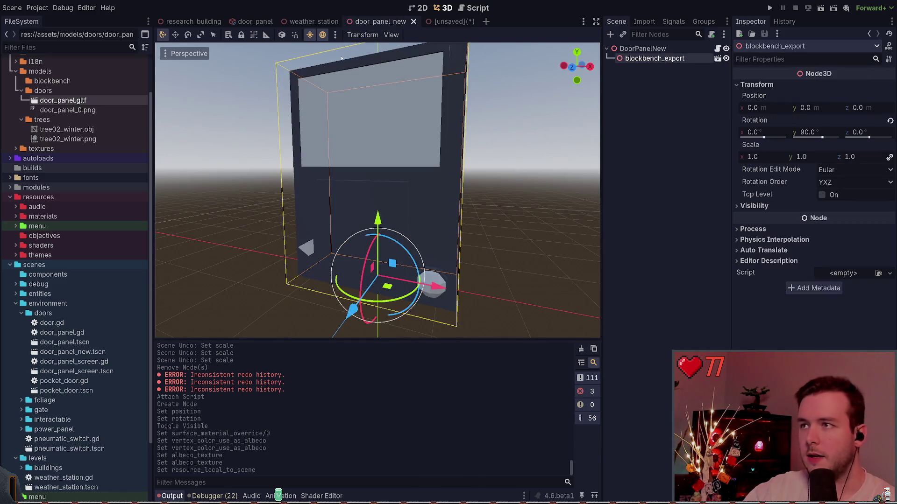
Inspect door_panel's Screen MeshInstance3D and SubViewport, comparing against the other open scenes
click(254, 22)
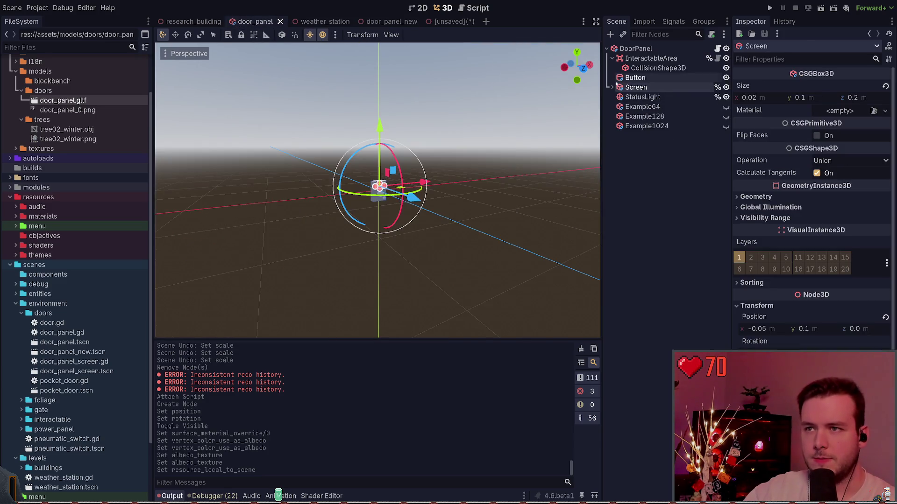
click(612, 87)
click(667, 97)
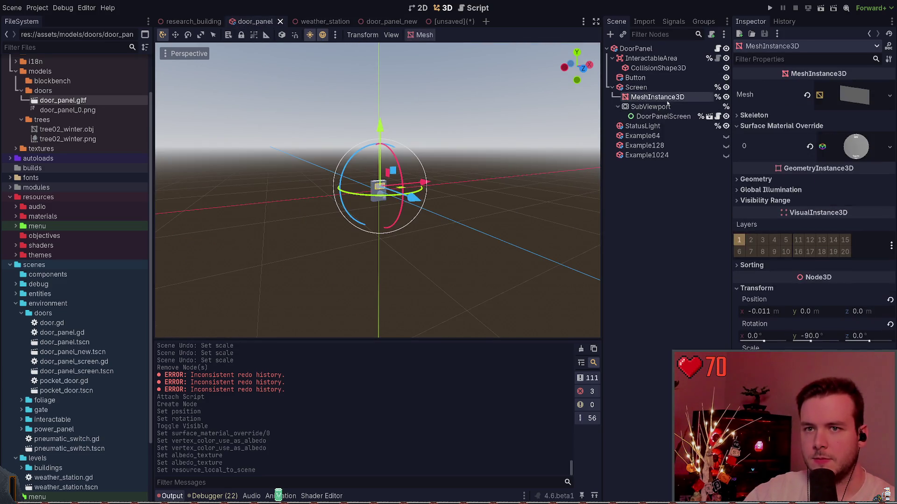
click(664, 107)
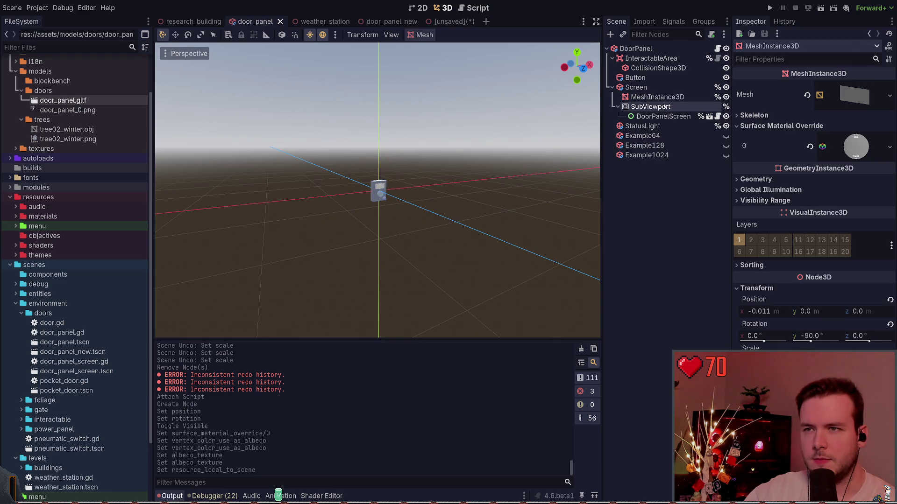
click(663, 97)
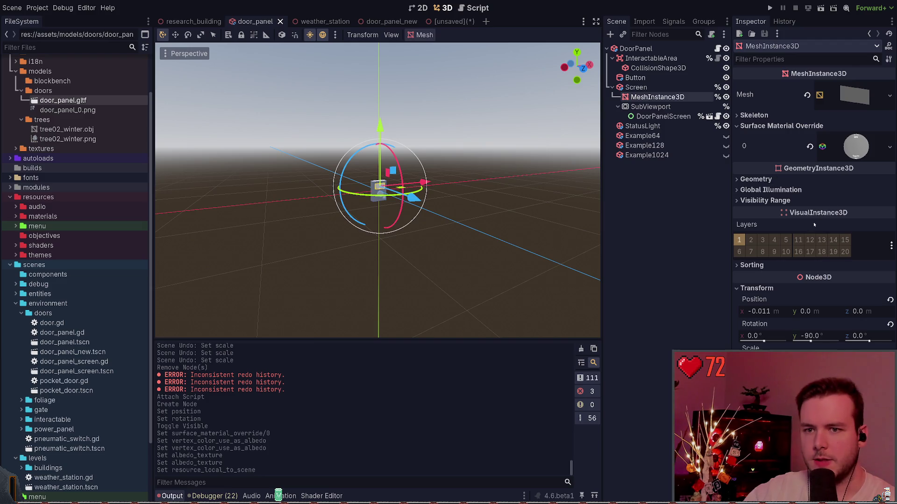
click(443, 21)
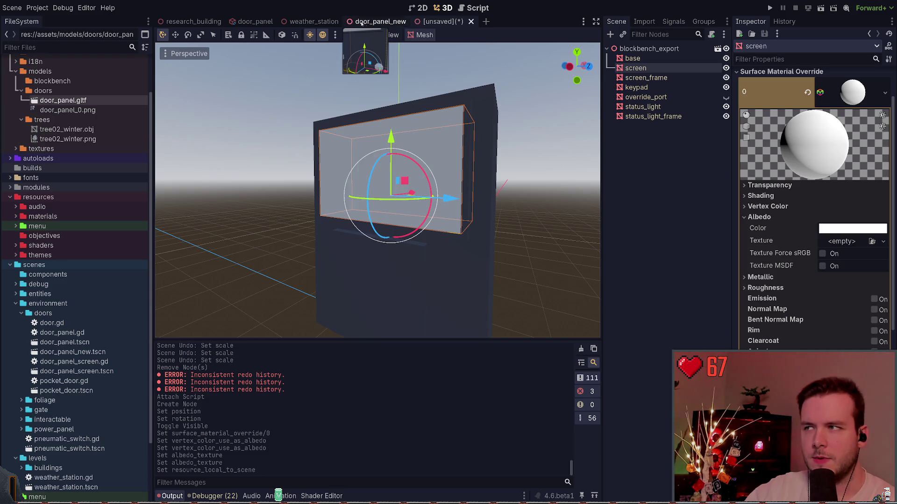
click(380, 21)
click(311, 22)
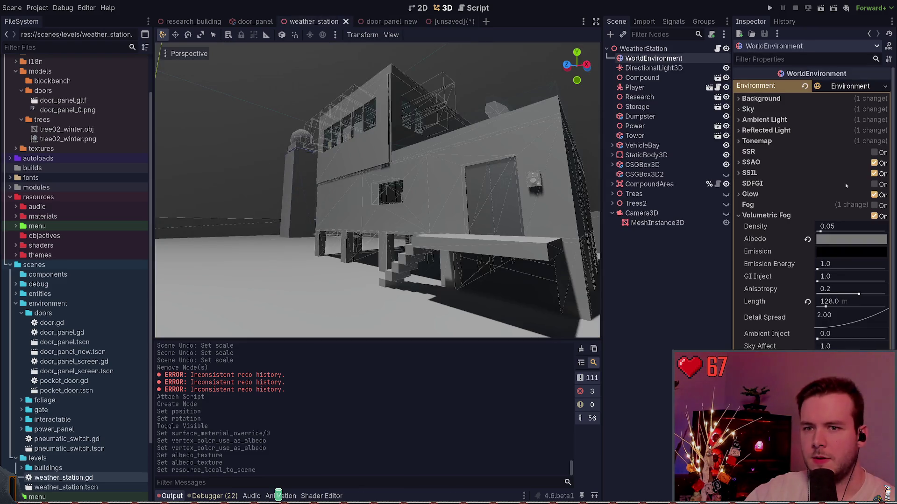
click(255, 22)
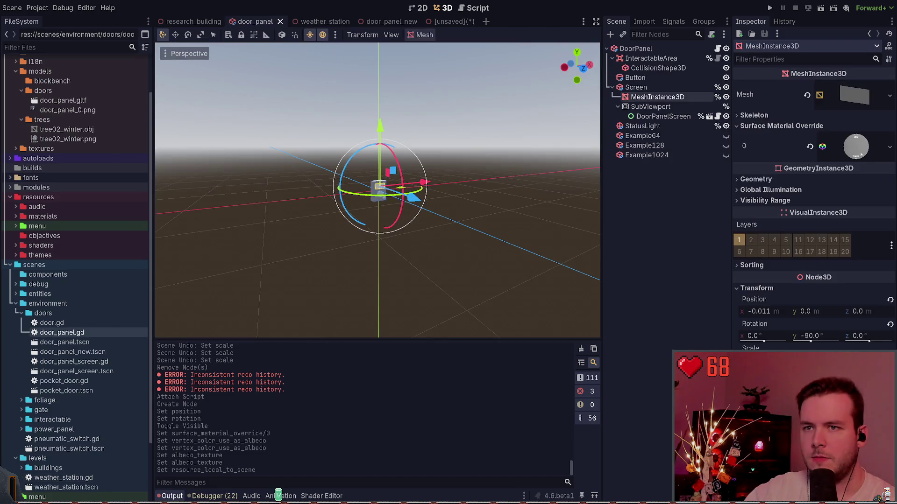
click(448, 21)
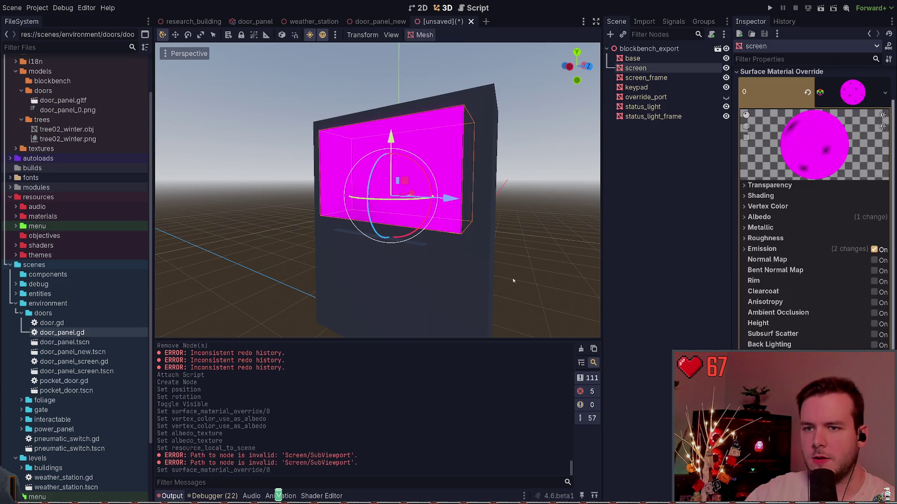
Copy door_panel's SubViewport under the imported screen mesh and save as door_panel_test
click(256, 21)
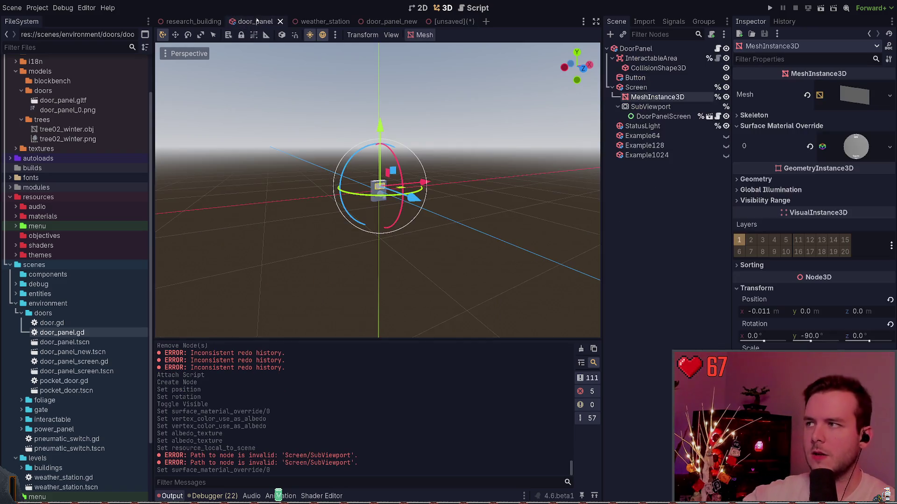
click(650, 107)
click(448, 22)
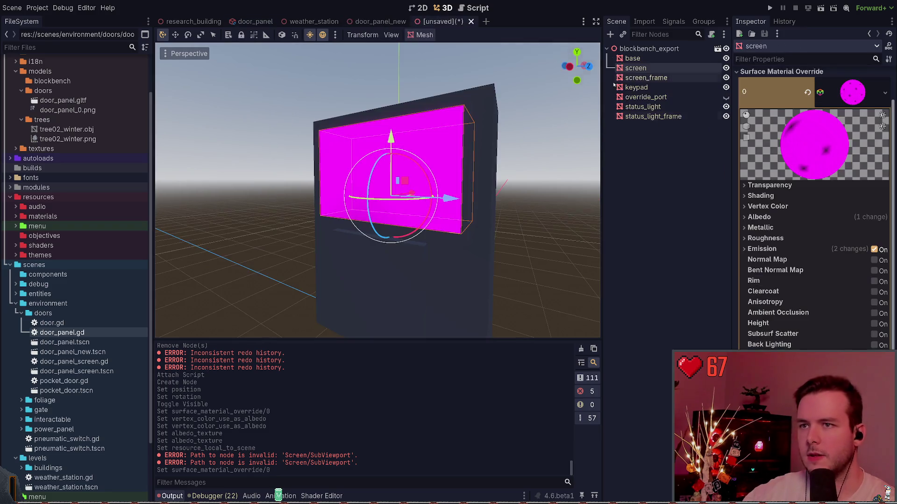
key(ctrl+v)
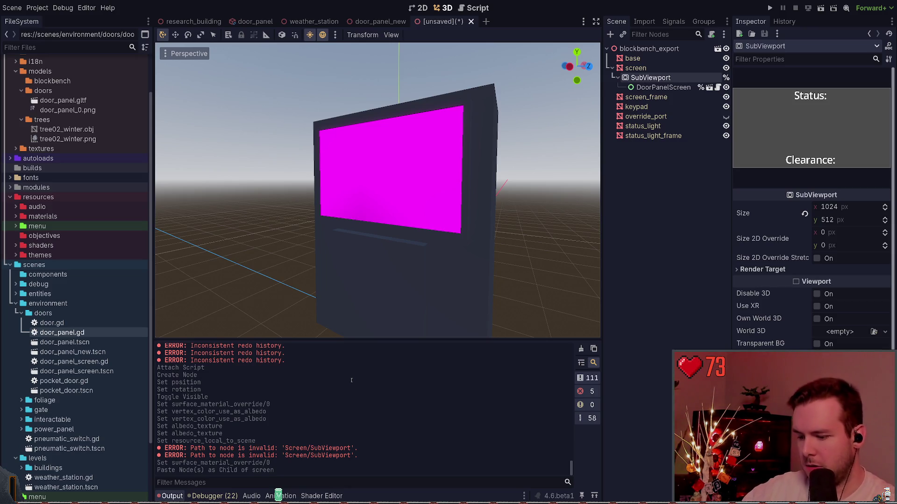
key(ctrl+s)
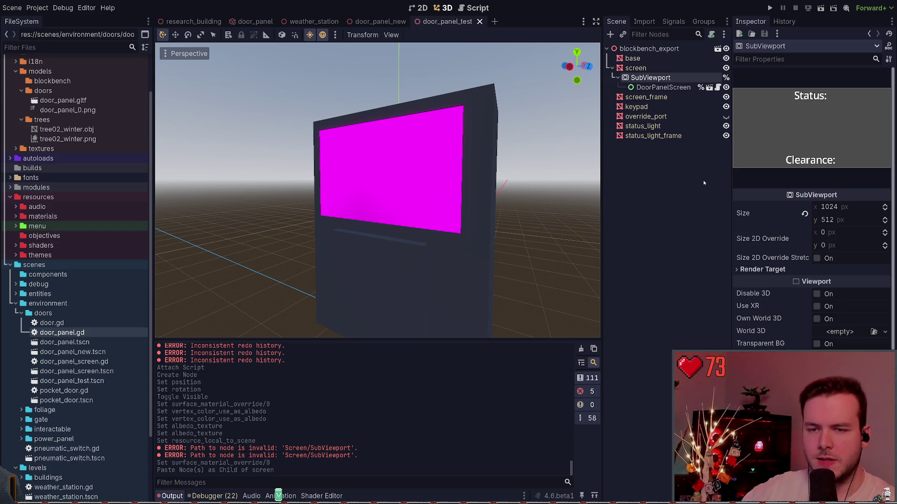
Check the pasted DoorPanelScreen and SubViewport, then the screen material's emission viewport texture
click(663, 88)
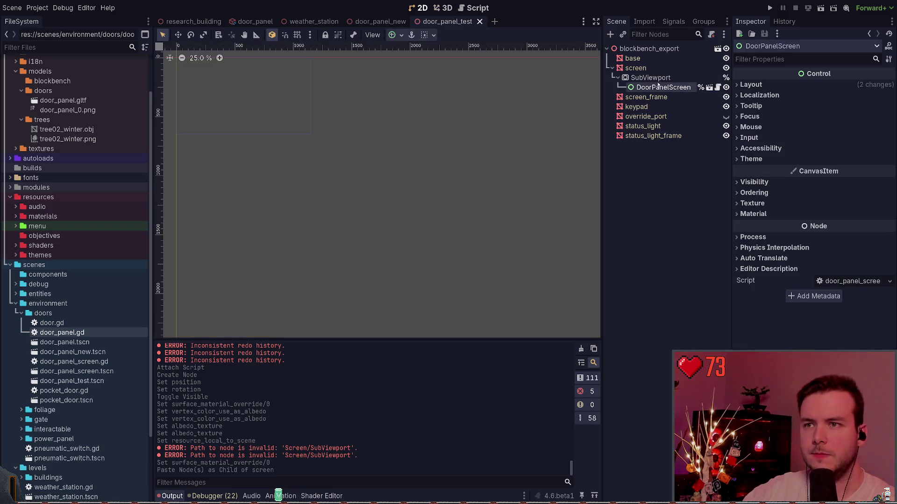
click(769, 84)
click(769, 85)
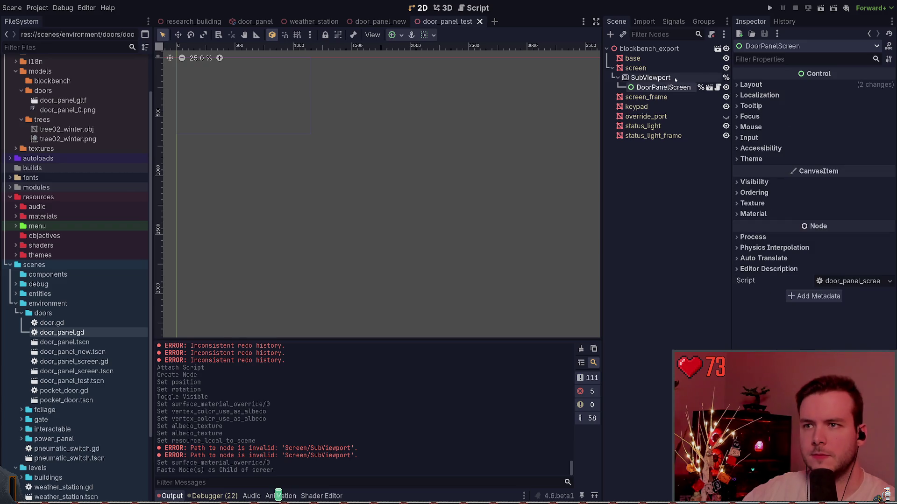
click(656, 77)
click(666, 69)
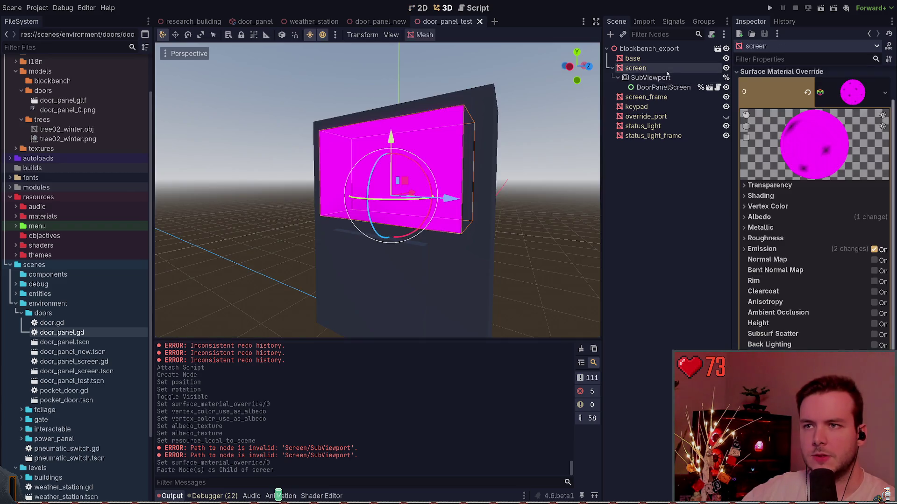
click(788, 248)
click(839, 311)
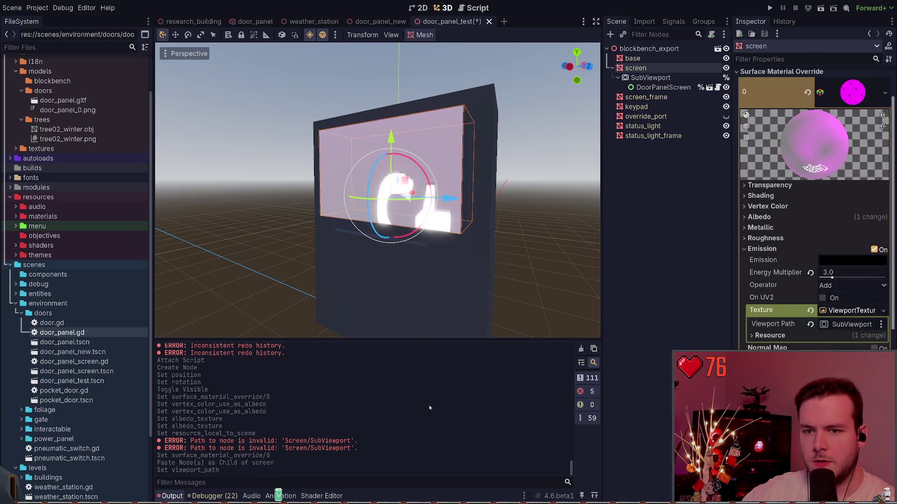
click(771, 250)
Point the screen material's albedo ViewportTexture at SubViewport and save the scene
click(766, 217)
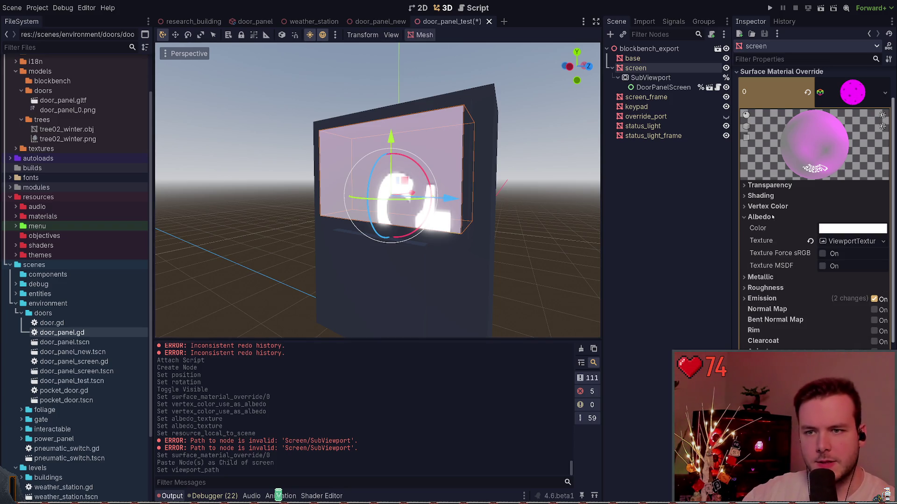
click(850, 242)
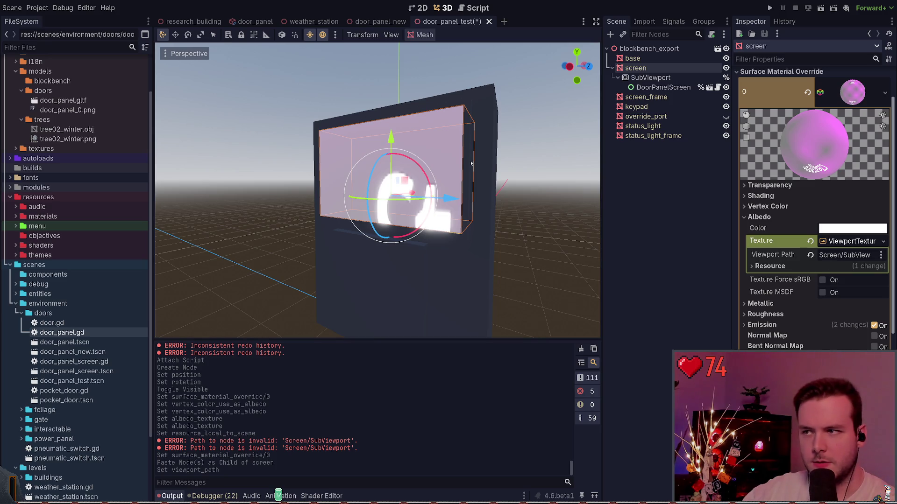
key(ctrl+s)
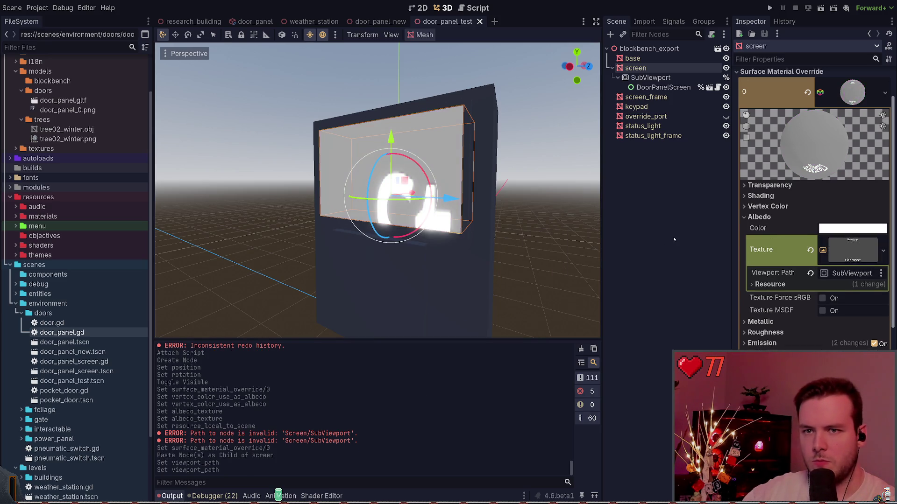
click(774, 218)
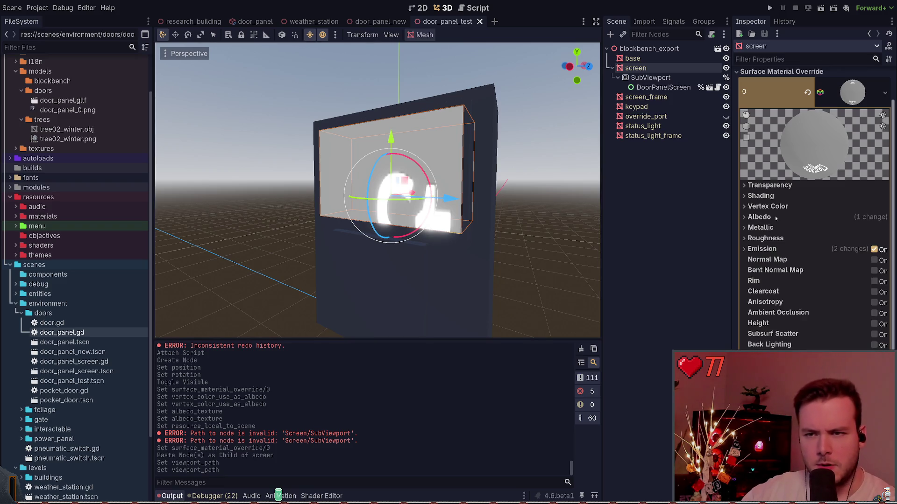
click(761, 196)
click(761, 195)
click(768, 186)
click(769, 186)
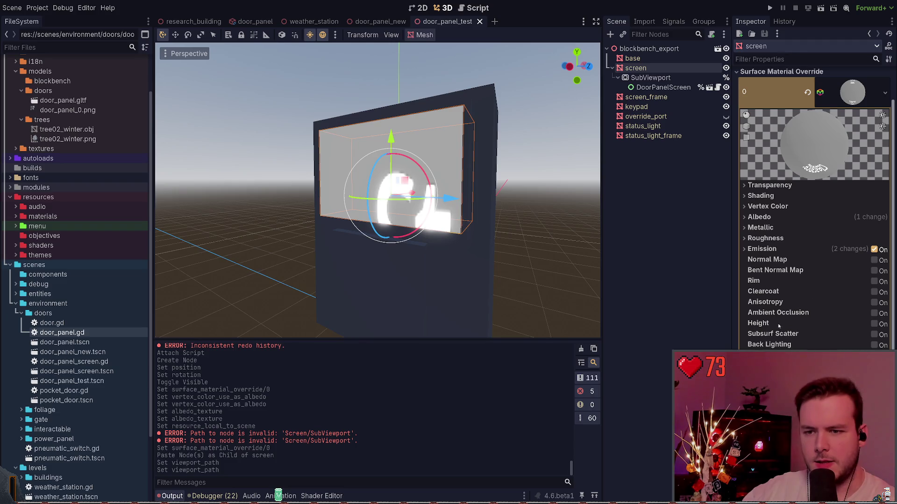
scroll(779, 326, down, 2)
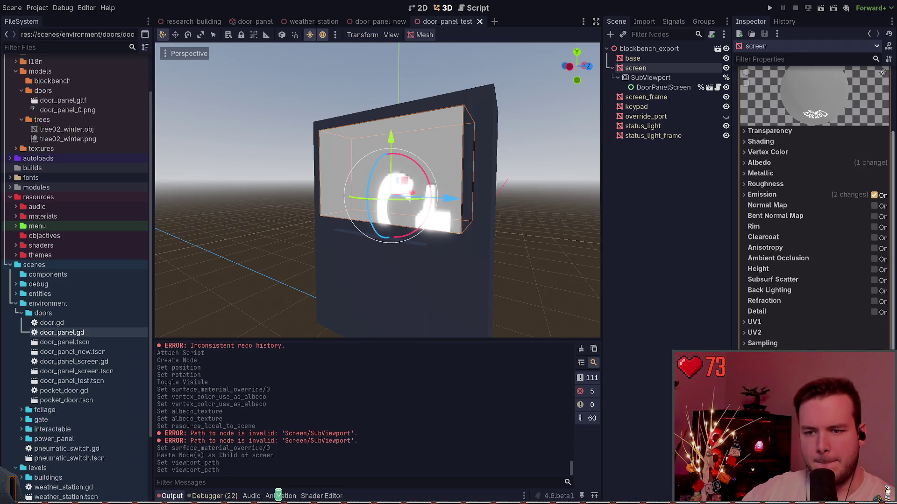
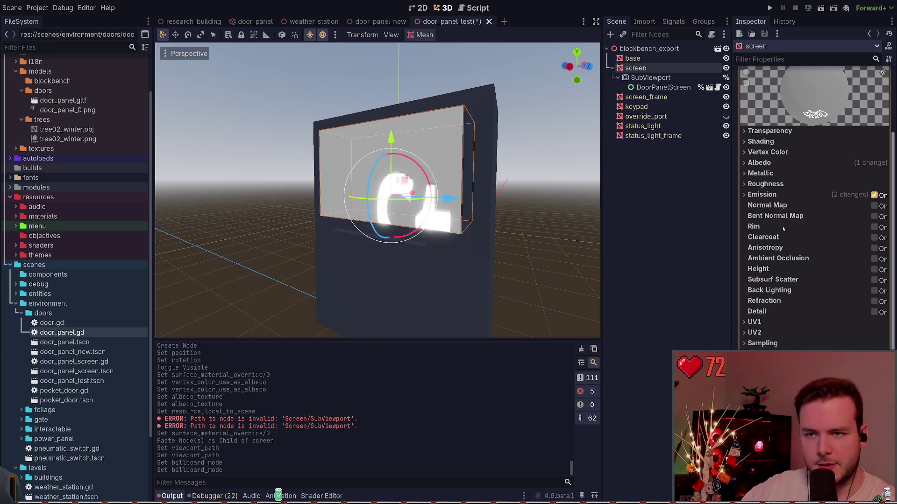
Review the screen material's Vertex Color settings, toggle Use as Albedo off and on, and save the scene
click(760, 141)
click(760, 141)
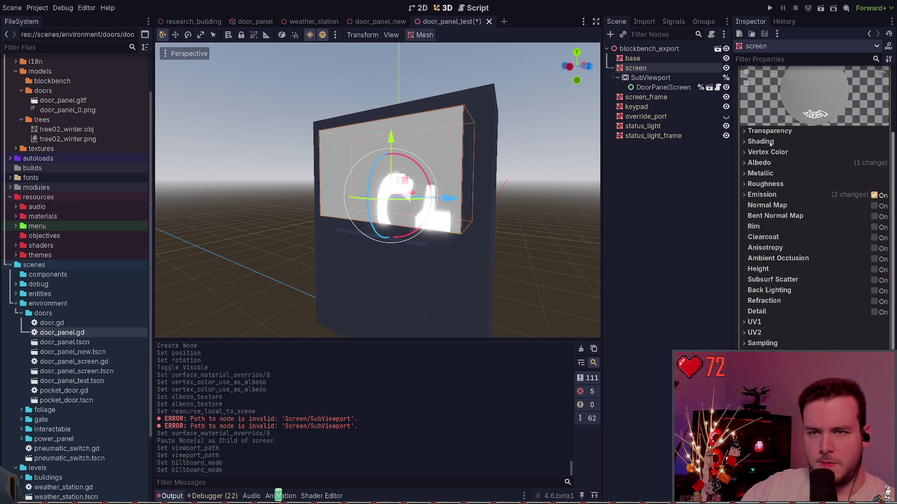
click(767, 152)
click(823, 163)
click(822, 164)
key(ctrl+s)
Collapse the Vertex Color, Transparency and UV1 sections, then select SubViewport to see its 1024×512 preview
click(773, 152)
click(775, 131)
click(777, 132)
click(768, 326)
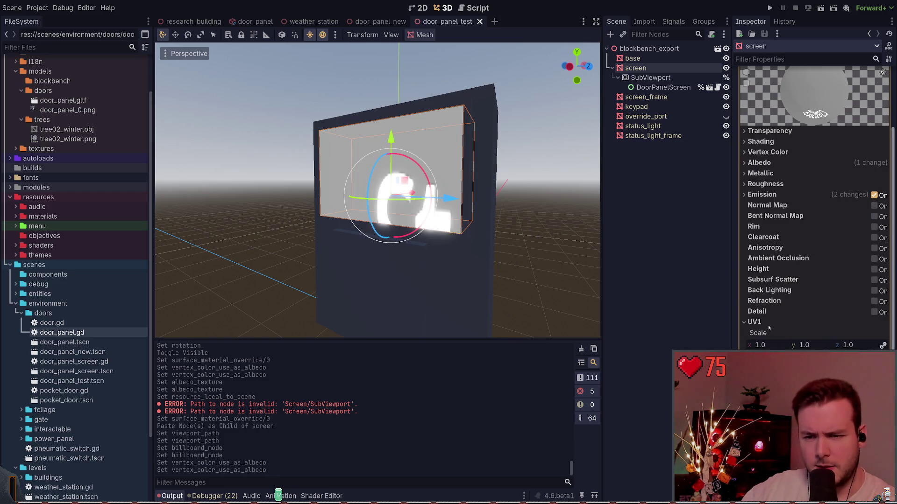
click(766, 322)
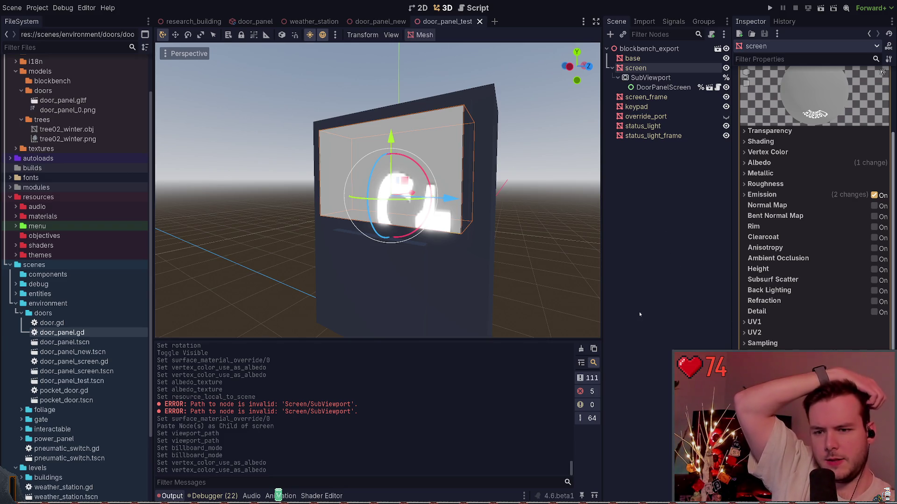
click(652, 78)
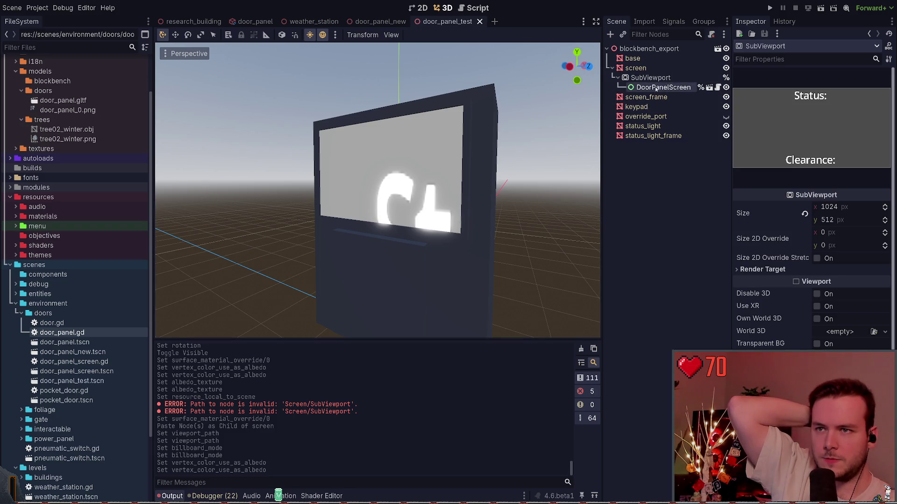
click(656, 88)
click(750, 84)
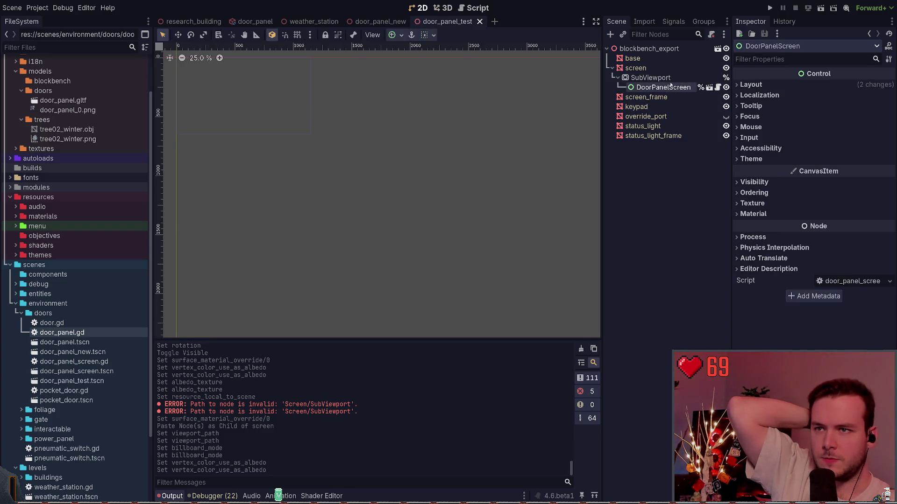
click(650, 78)
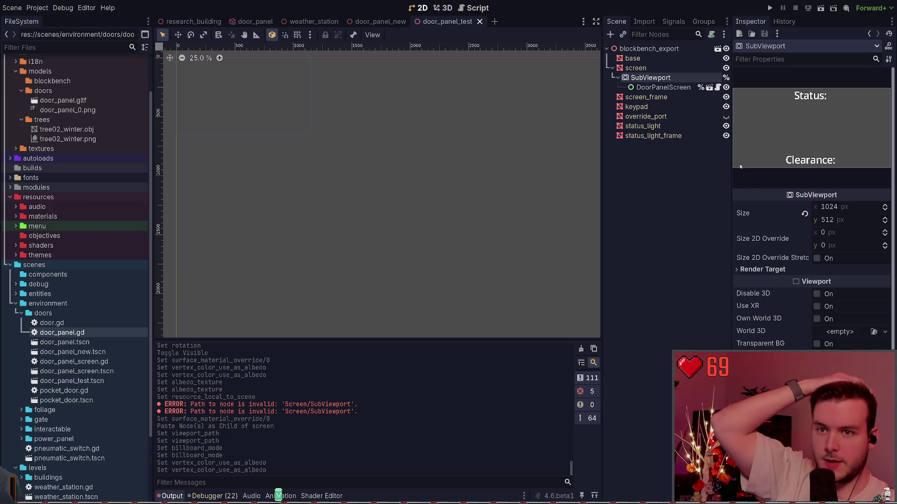
key(Up)
scroll(787, 183, up, 3)
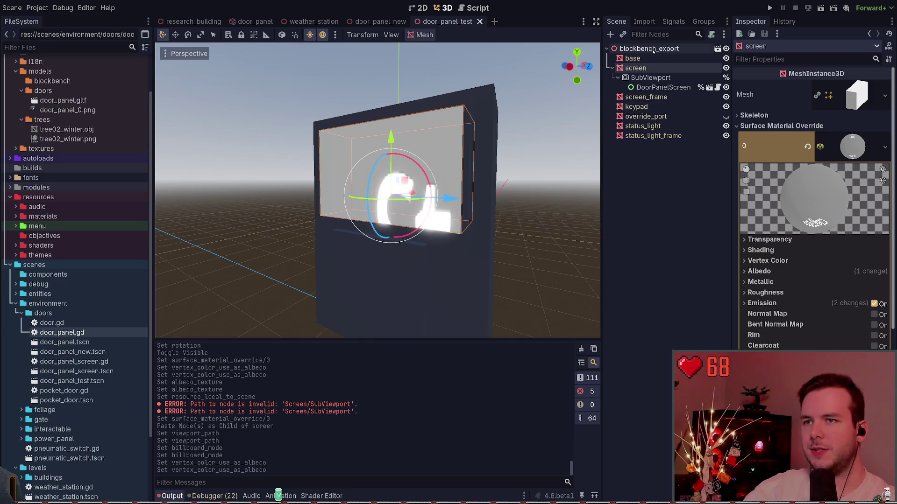
click(682, 152)
click(640, 68)
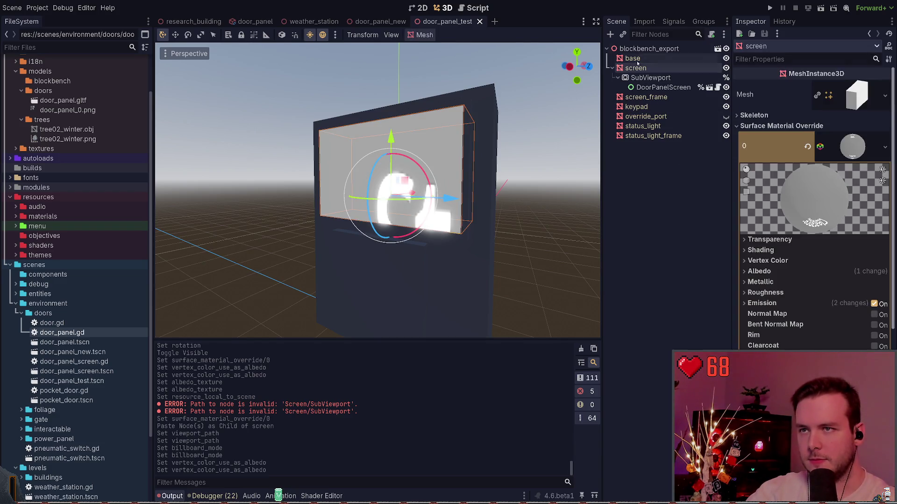
Cancel adding a mesh child to blockbench_export and select the screen node instead
click(654, 49)
key(ctrl+a)
text(mesh)
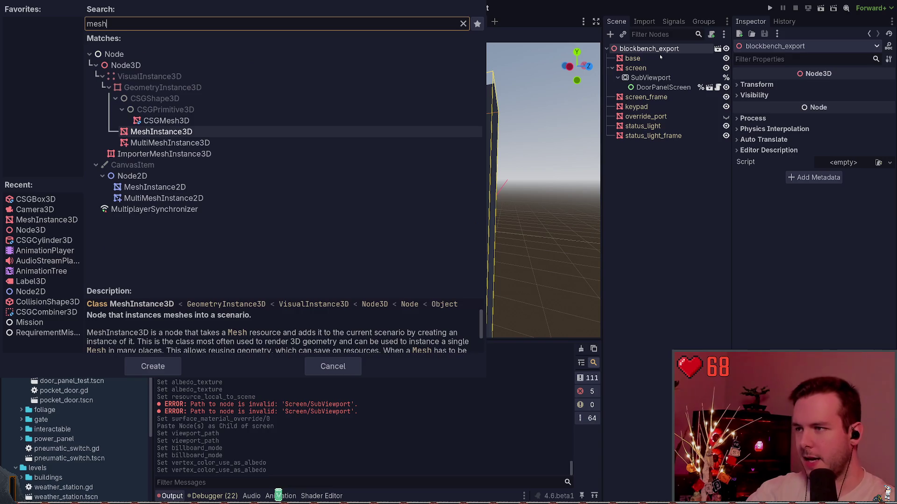
key(Escape)
click(652, 68)
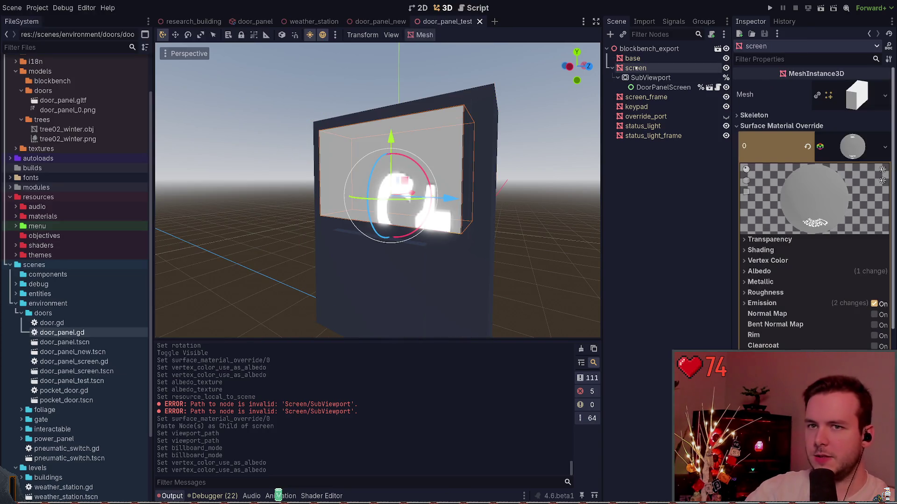
Undo the viewport path, pasted SubViewport, albedo texture and surface material override changes on screen
key(ctrl+z)
key(ctrl+z)
key(ctrl+z)
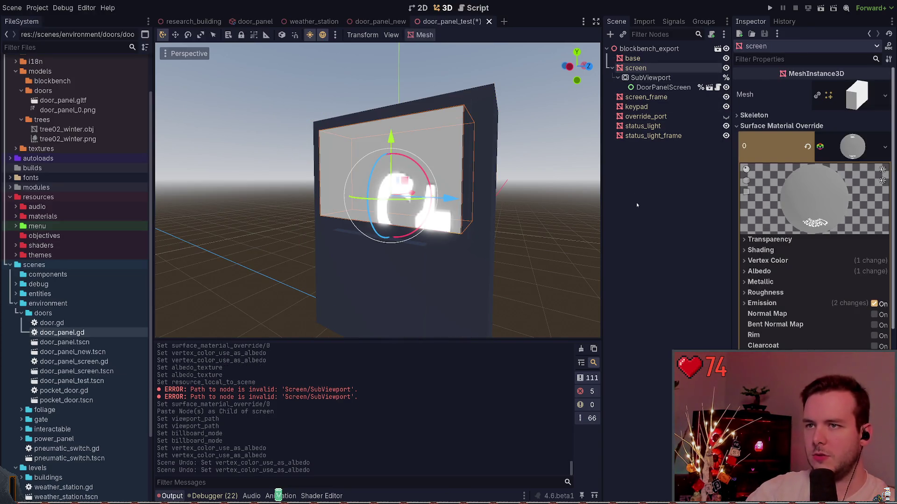
key(ctrl+z)
key(ctrl+z)
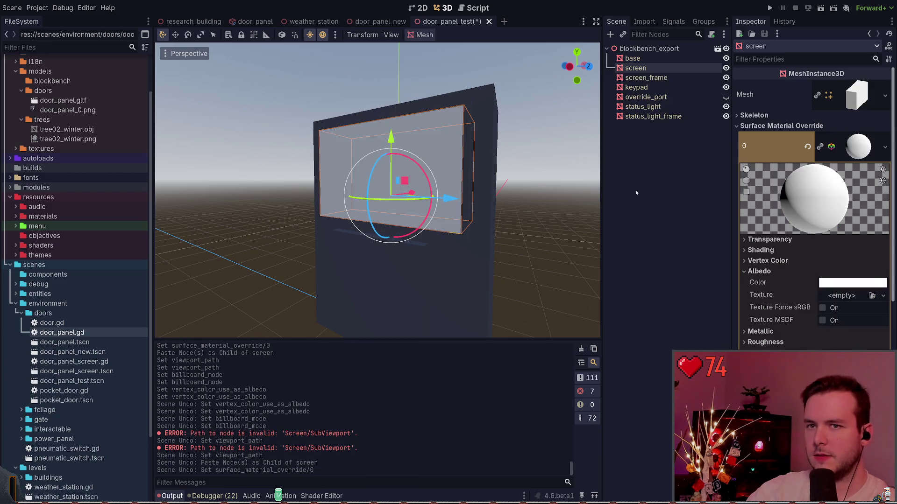
key(ctrl+z)
key(ctrl+z)
key(ctrl+z)
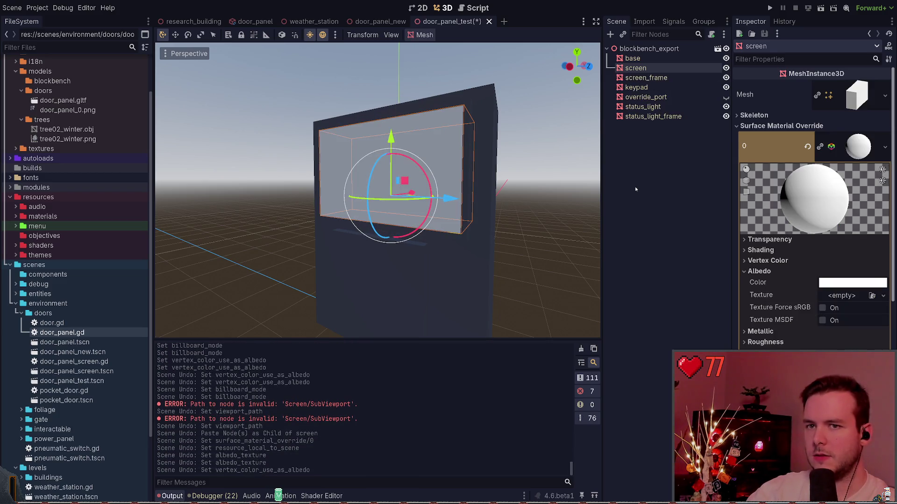
key(ctrl+z)
key(ctrl+z)
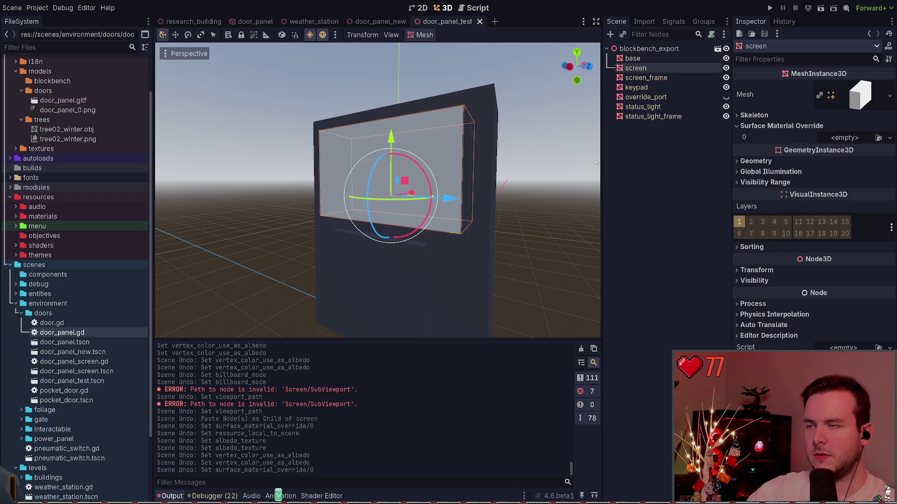
Copy the MeshInstance3D and SubViewport nodes from the door_panel scene
click(369, 22)
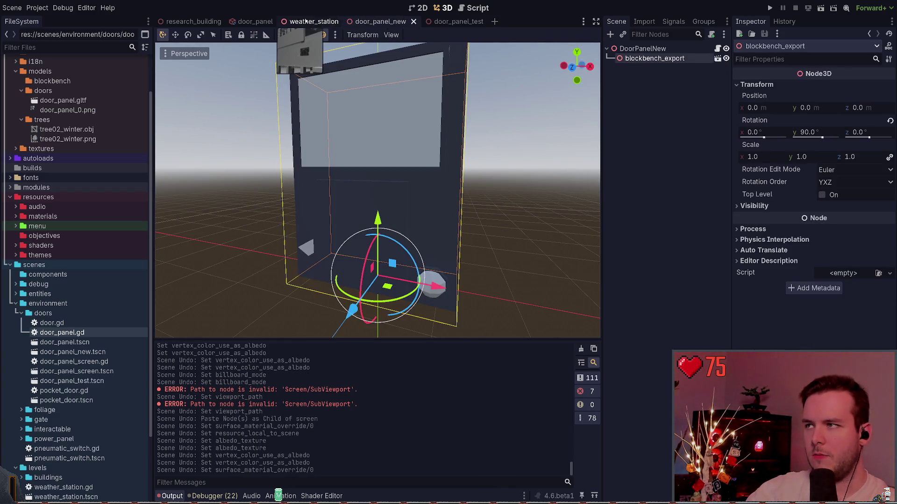
click(305, 21)
click(255, 22)
click(656, 96)
ctrl+click(644, 107)
key(ctrl+c)
Paste the copied nodes under door_panel_test's screen node and select the pasted MeshInstance3D
click(458, 21)
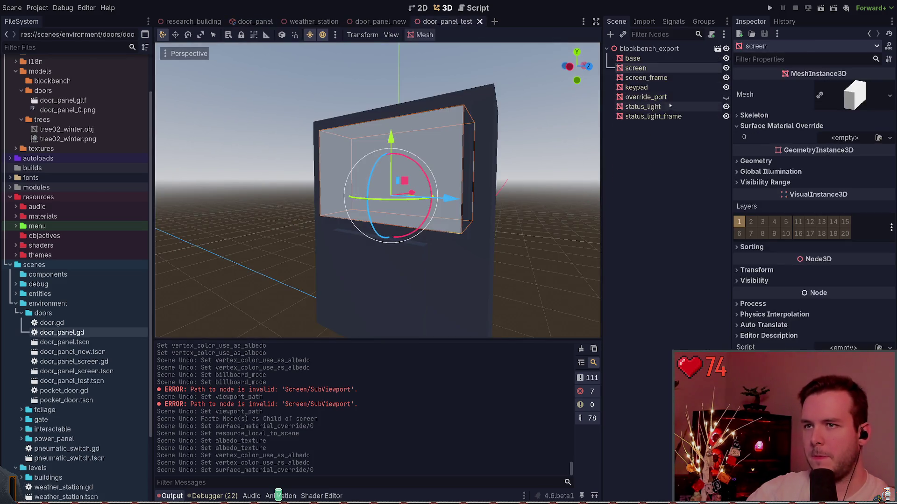
key(ctrl+v)
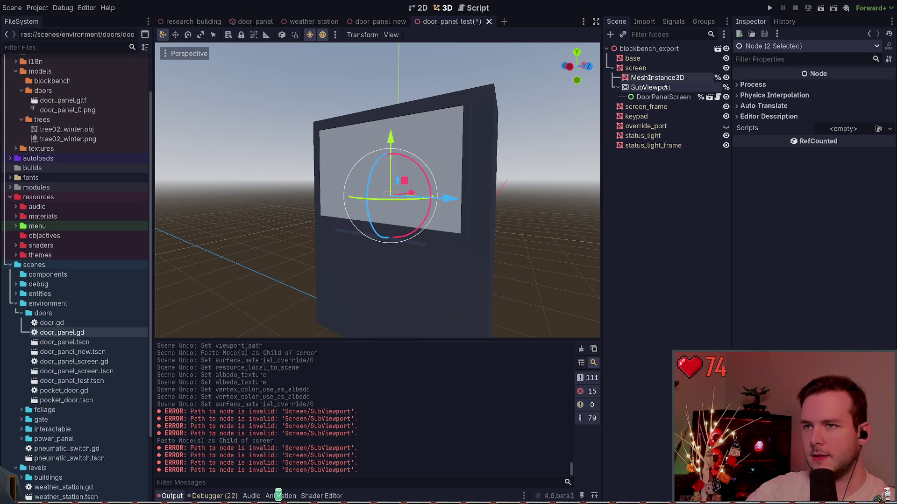
key(ctrl+z)
click(644, 51)
click(636, 68)
key(ctrl+v)
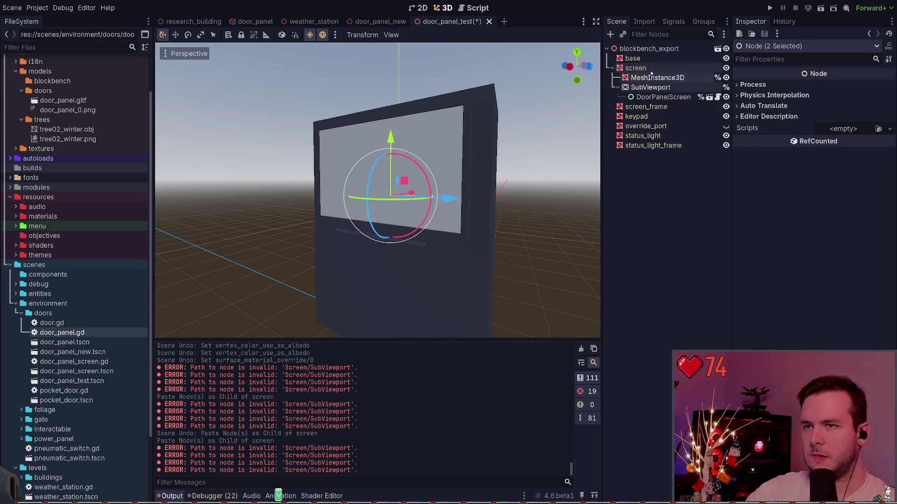
click(648, 78)
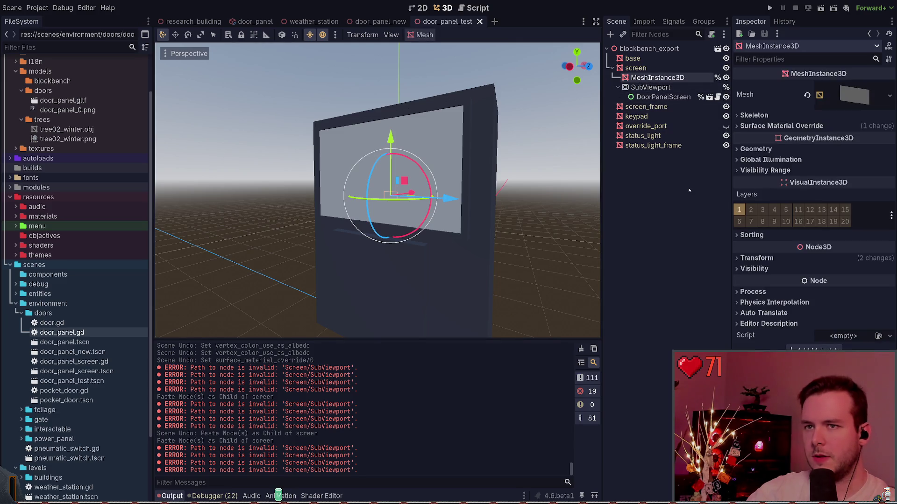
Reset the pasted plane mesh size to 1×1 m and save the scene
drag(503, 165, 421, 161)
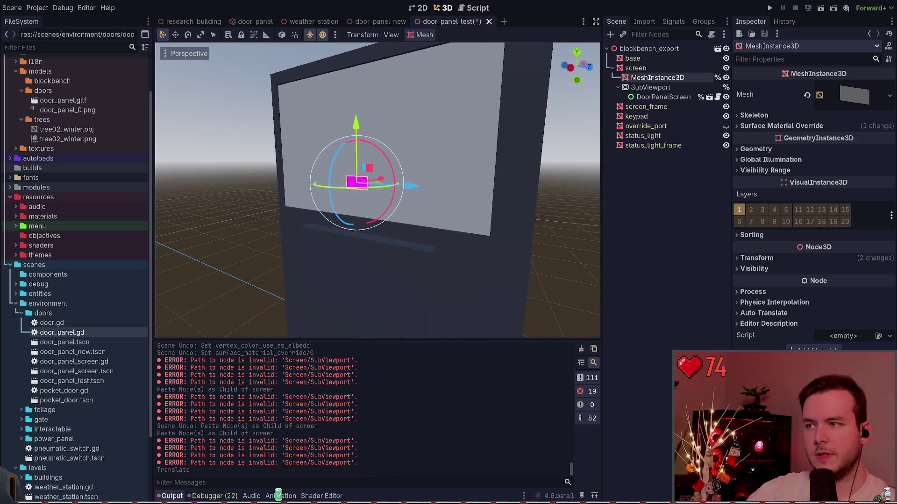
click(868, 92)
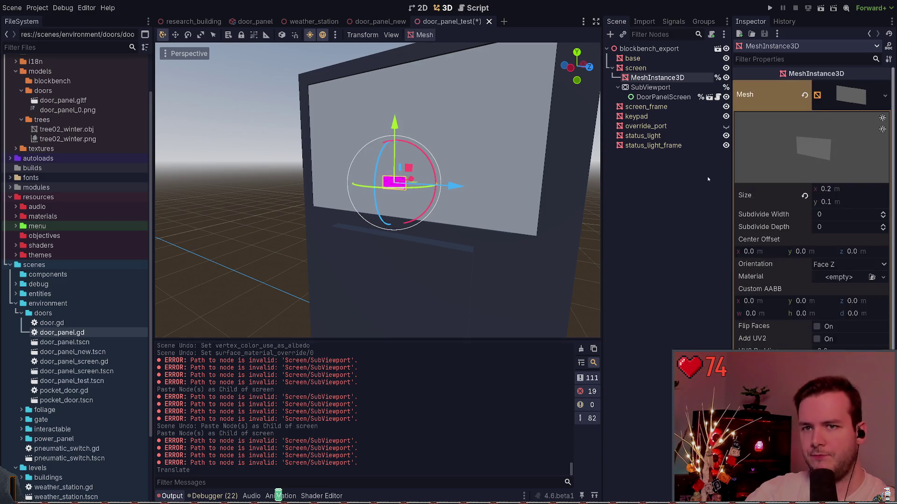
click(804, 196)
key(ctrl+s)
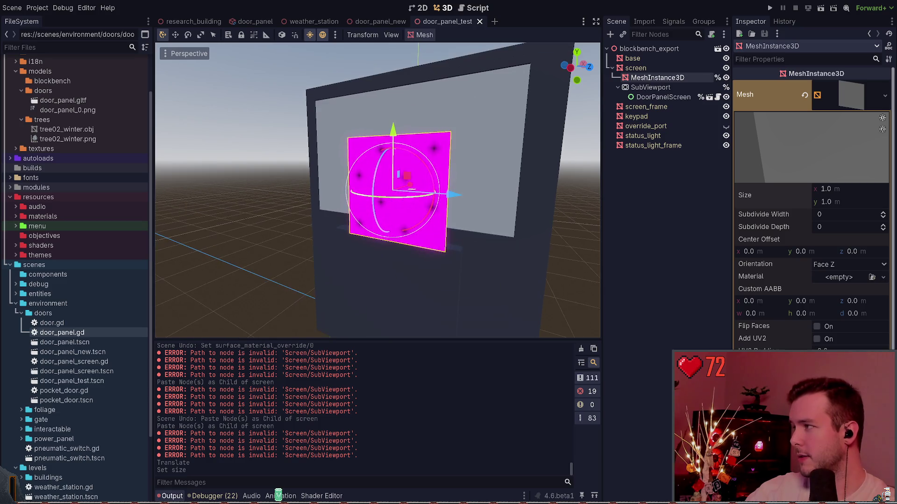
Raise the magenta plane onto the screen and try widths of 2.0 m, then 1.9 m
drag(393, 129, 393, 88)
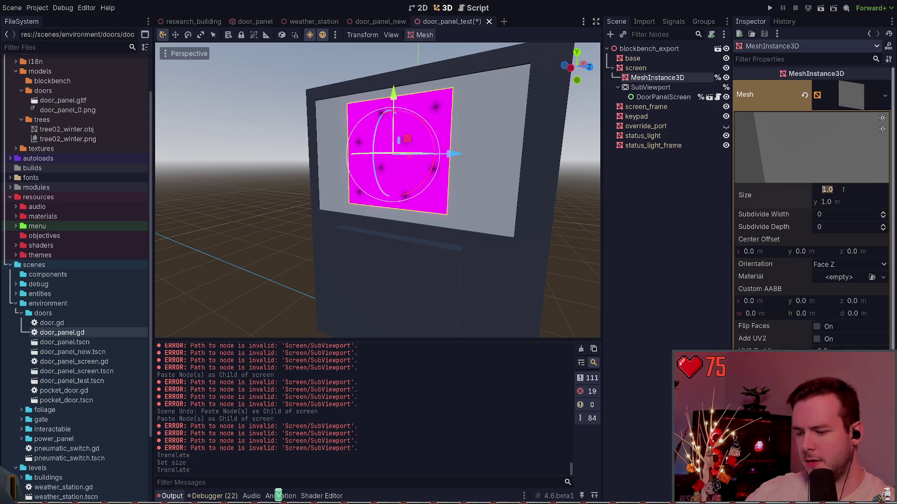
text(2)
key(Return)
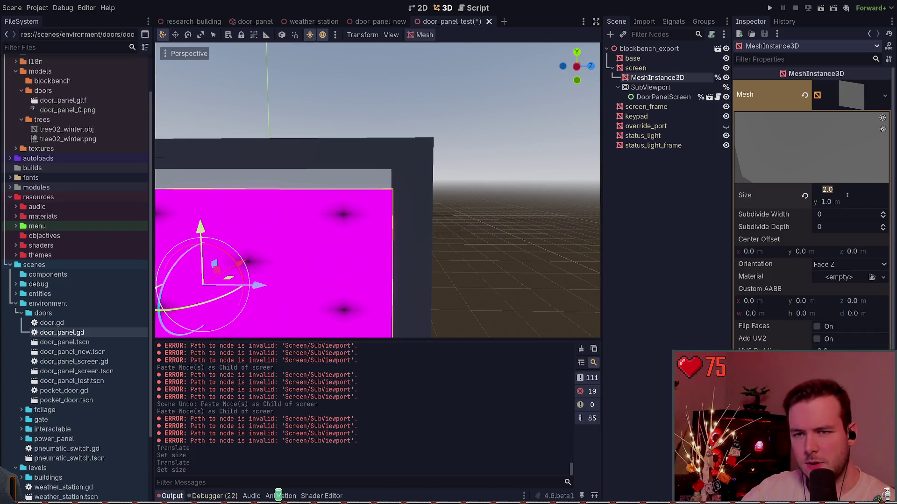
key(BackSpace)
text(9)
key(Return)
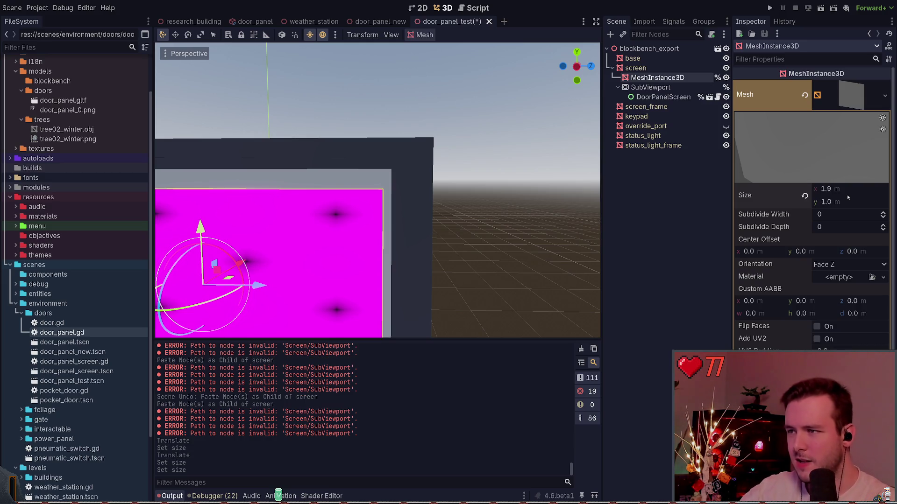
Fine-tune the plane width through 1.95 and 1.975 m to a final 1.98 m
click(850, 188)
text(5)
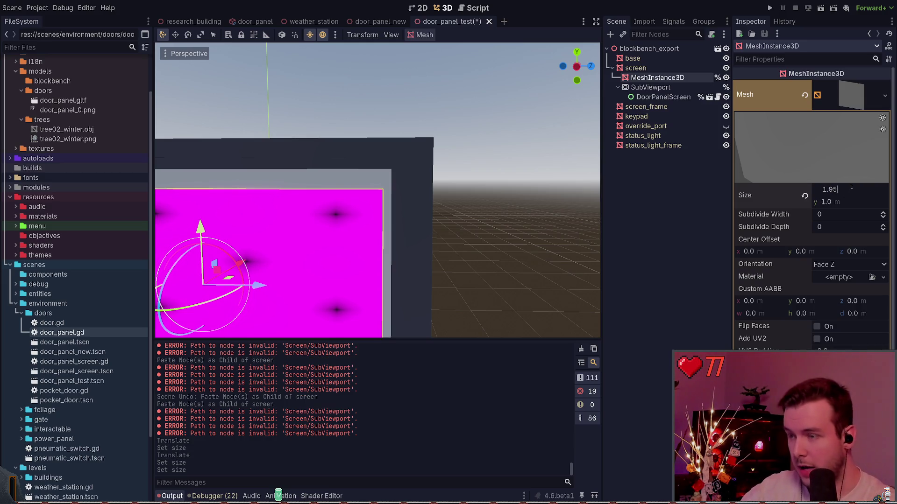
key(Return)
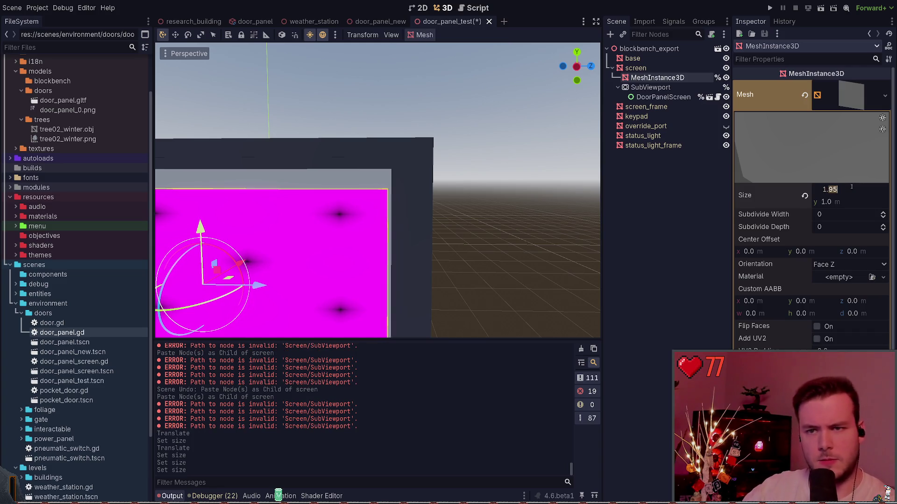
text(975)
key(Return)
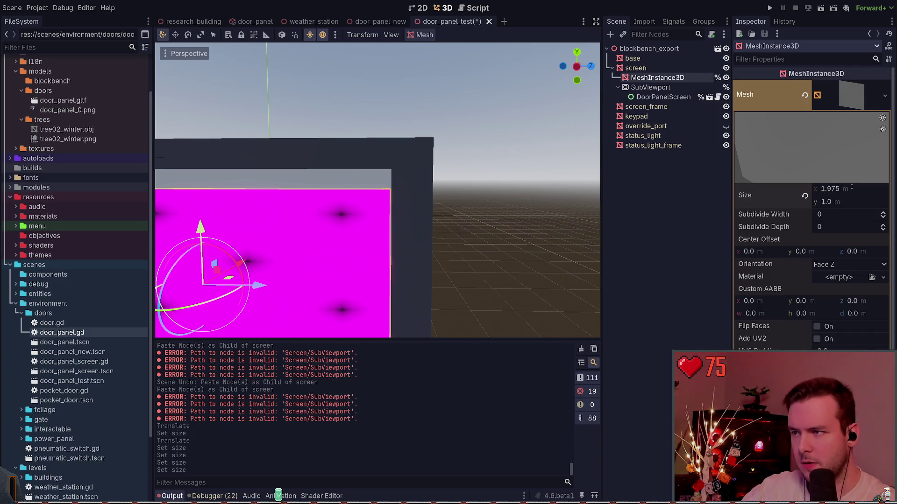
scroll(482, 208, up, 3)
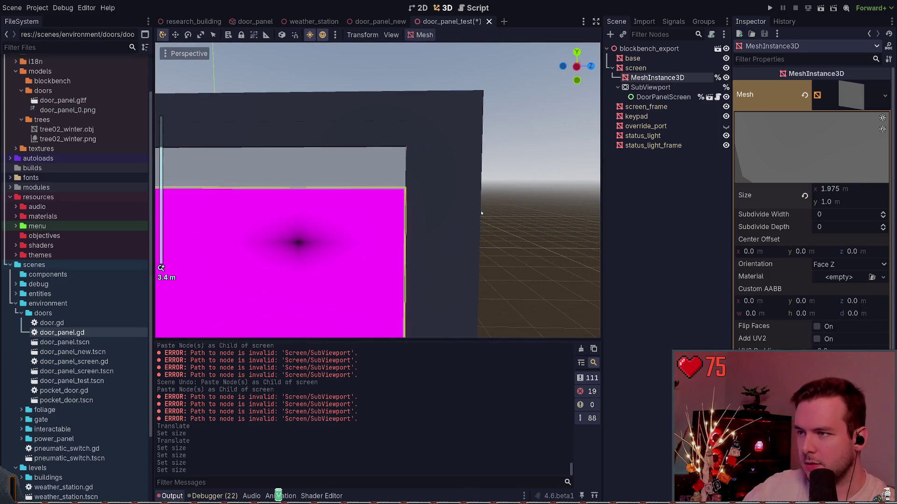
click(868, 190)
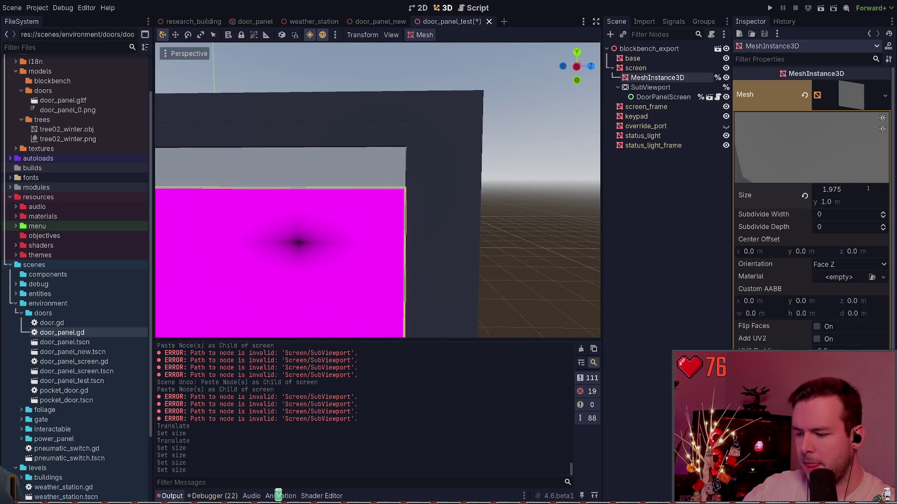
text(1.98)
key(Return)
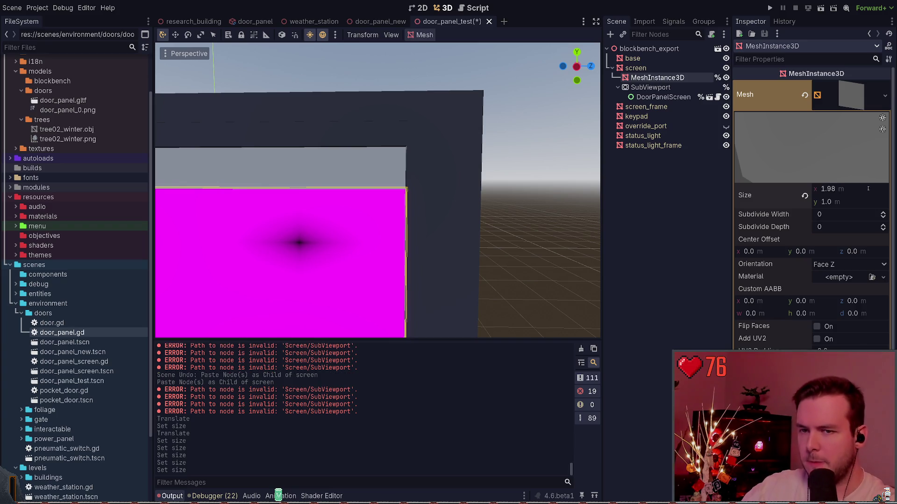
click(540, 198)
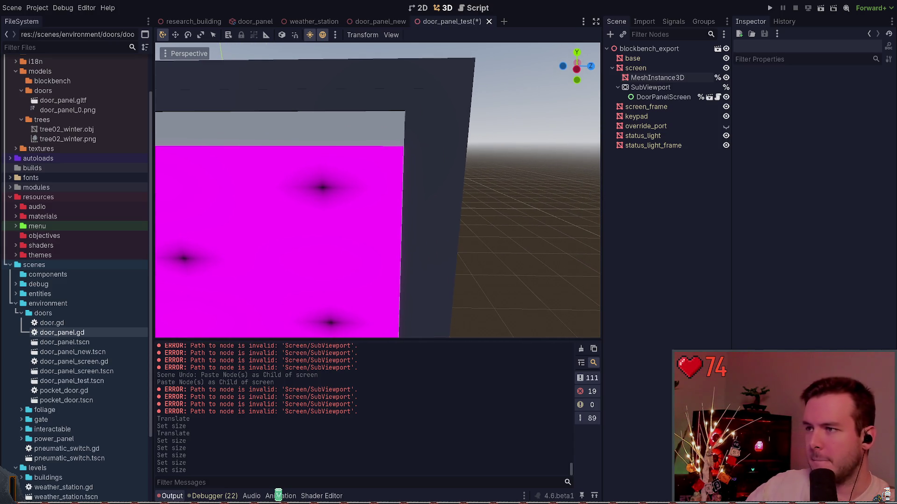
Select the MeshInstance3D screen node and set its plane width to 1.99 m
click(664, 79)
click(635, 68)
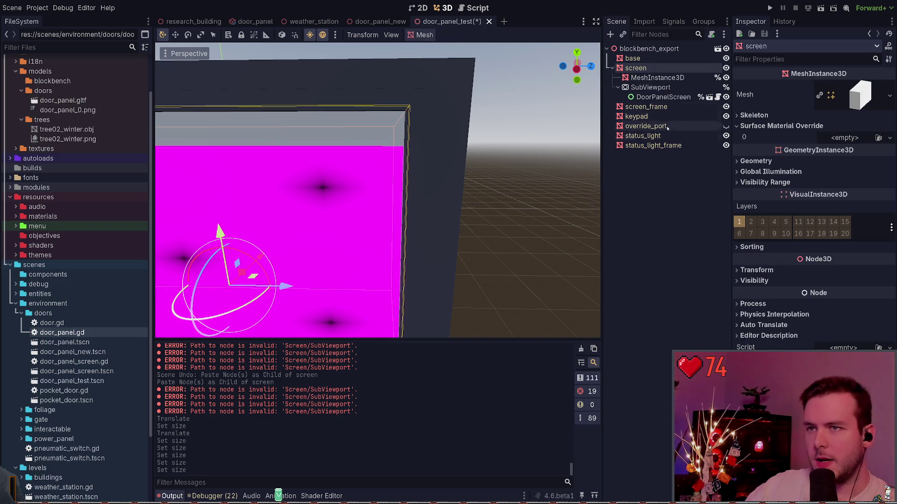
click(657, 78)
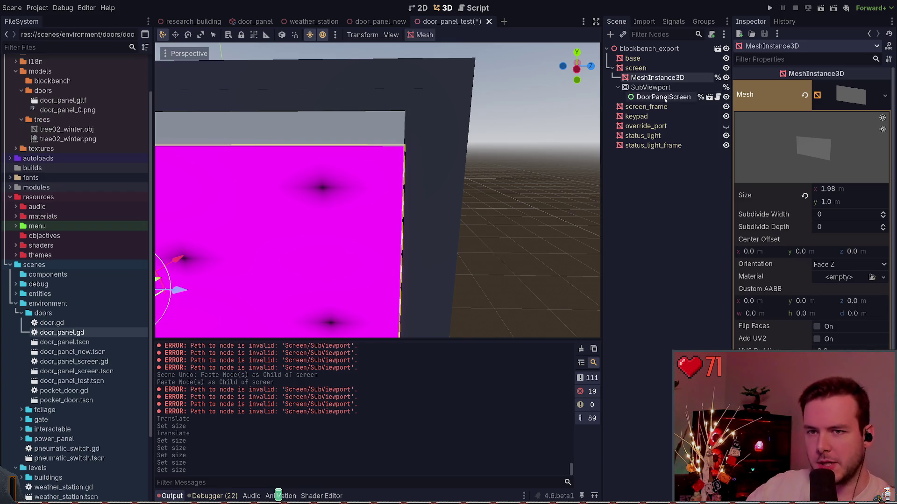
text(1.99)
key(Return)
scroll(527, 208, down, 5)
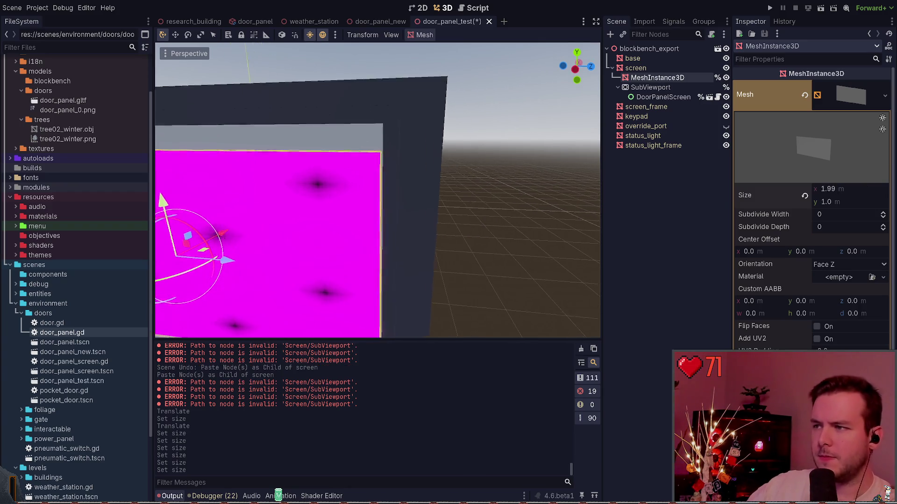
scroll(377, 190, up, 5)
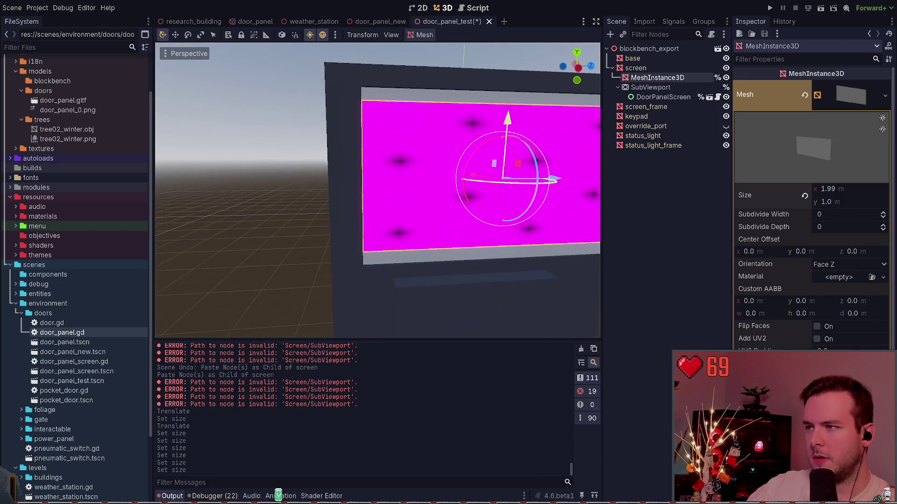
Set the screen plane height to 1.4 m, then reduce it to 1.2 m
click(878, 201)
text(1.4)
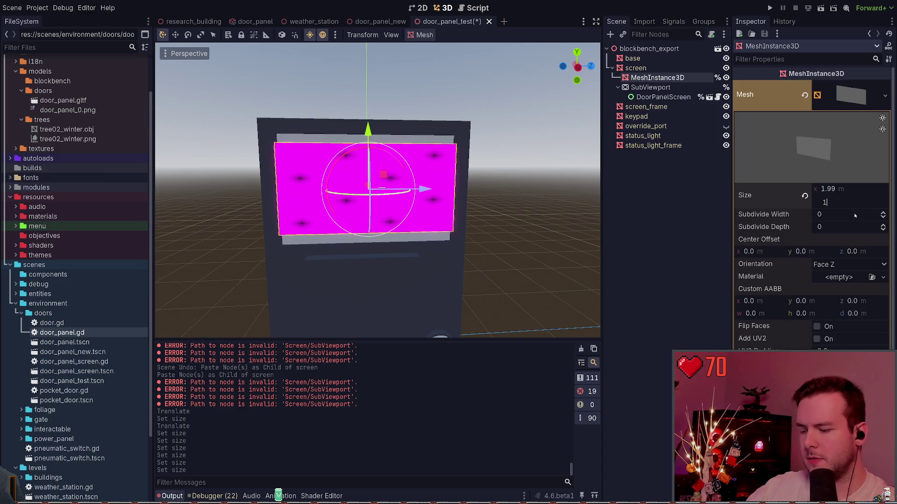
key(Return)
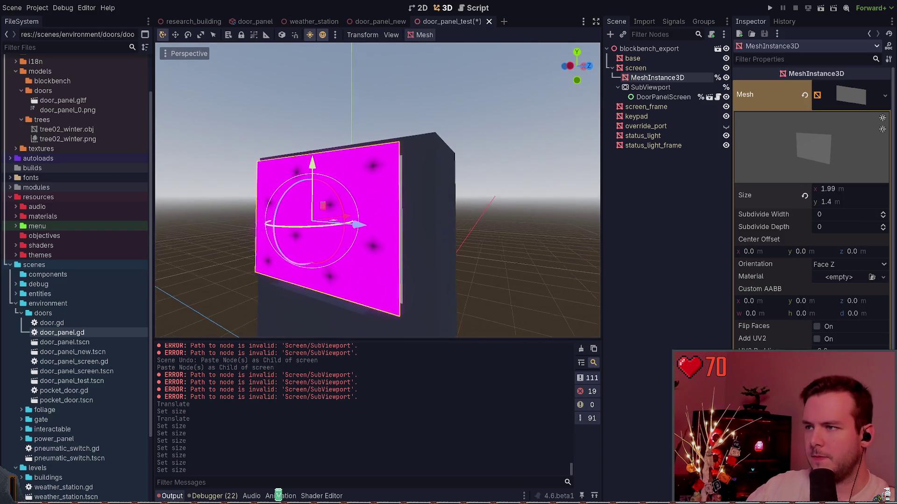
key(BackSpace)
text(3)
key(Return)
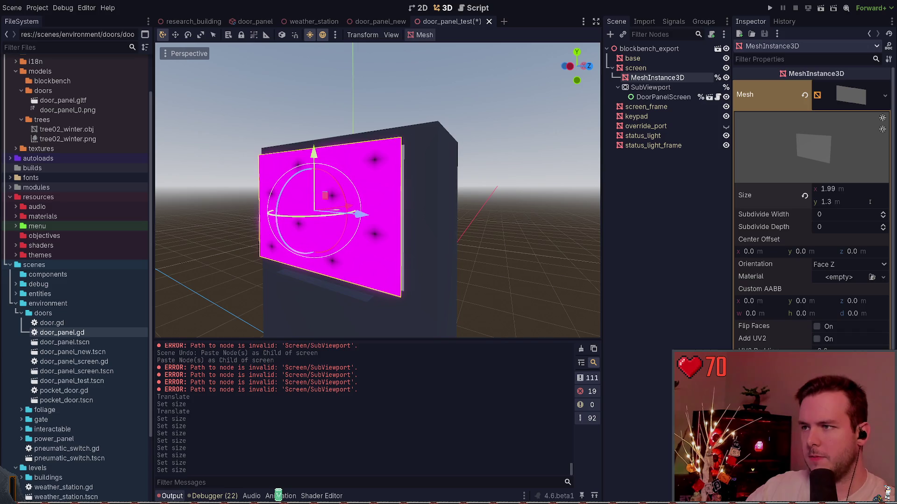
key(Return)
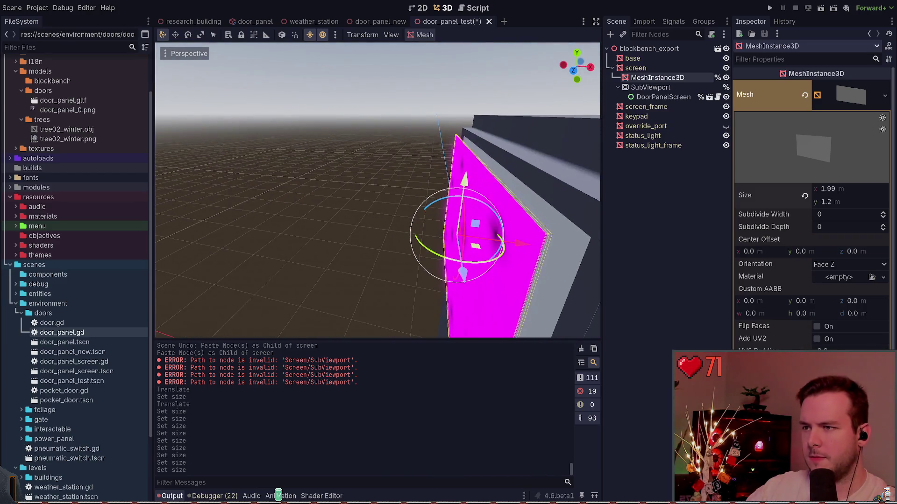
Slide the screen plane along X with the gizmo and nudge its X position value
mouse_move(411, 189)
mouse_down()
mouse_move(419, 190)
mouse_move(392, 197)
mouse_move(399, 157)
mouse_up()
drag(400, 156, 401, 158)
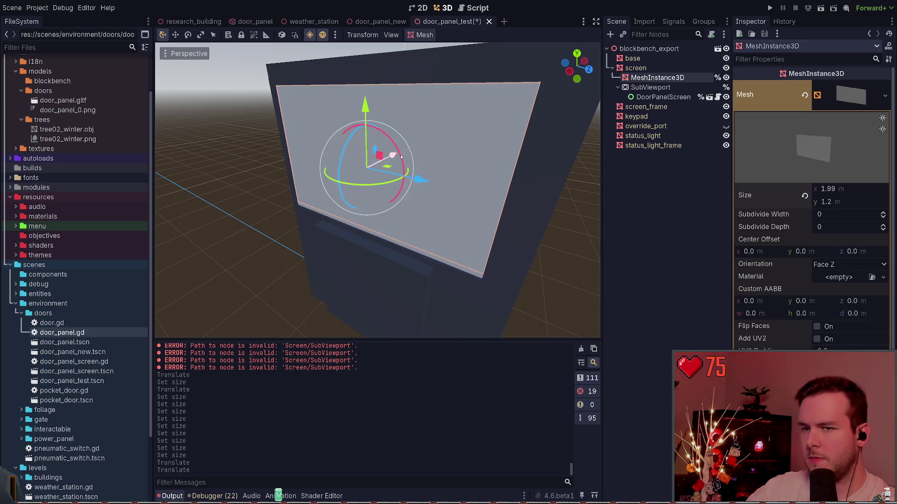
scroll(813, 211, down, 3)
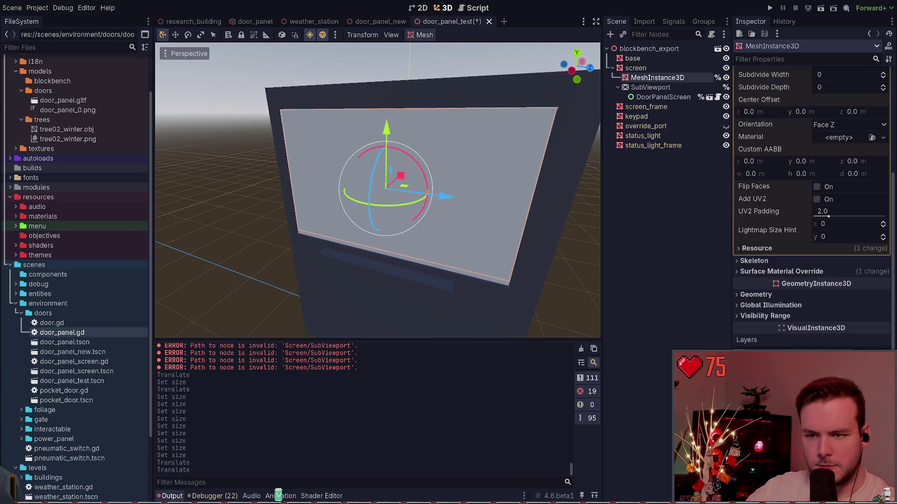
scroll(813, 210, down, 3)
drag(771, 317, 769, 316)
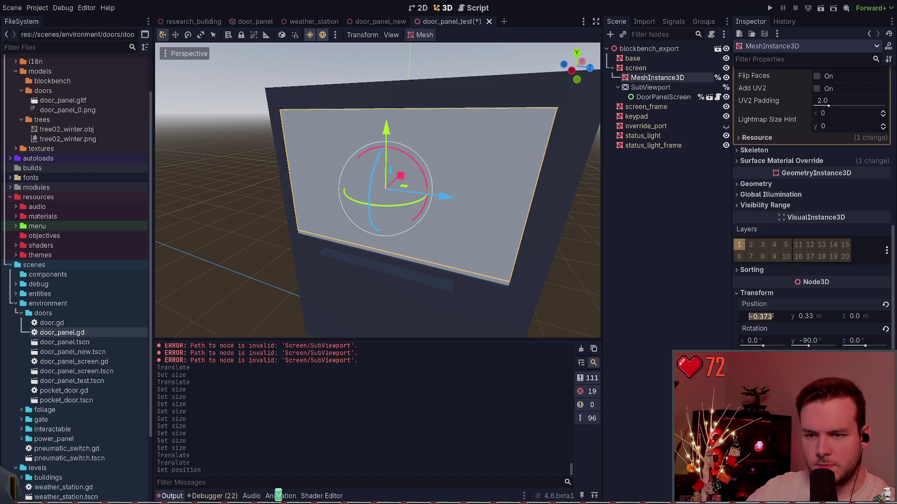
key(BackSpace)
text(4)
key(Return)
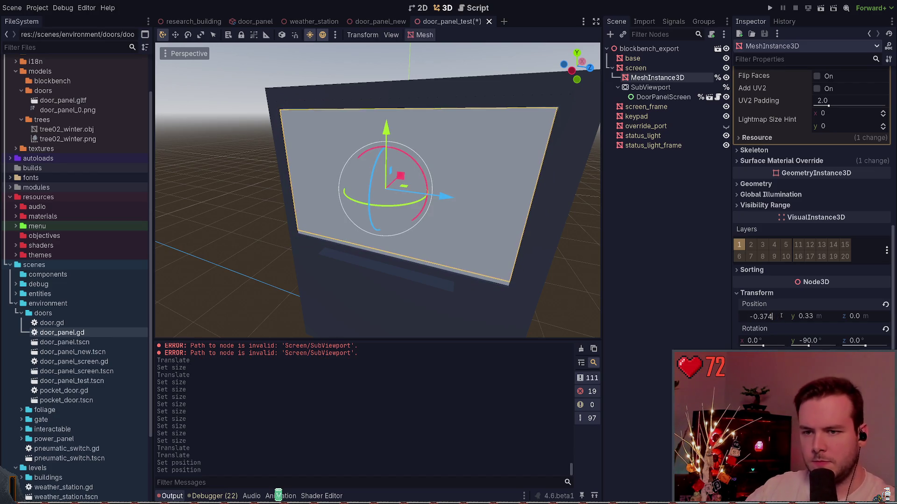
Fine-tune the screen's X position to -0.375, then -0.376
key(BackSpace)
text(5)
key(Return)
click(781, 315)
key(BackSpace)
text(6)
key(Return)
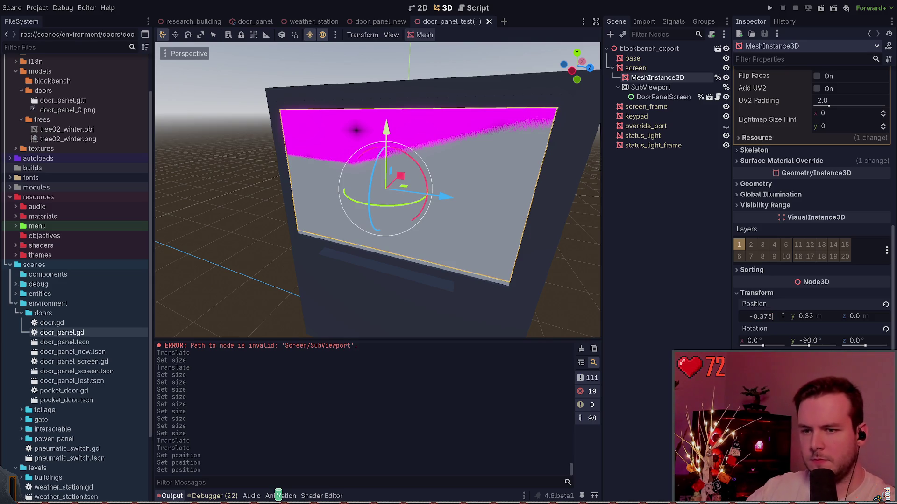
Save the scene, then change the screen height to 1.3 m and then 1.25 m
key(ctrl+s)
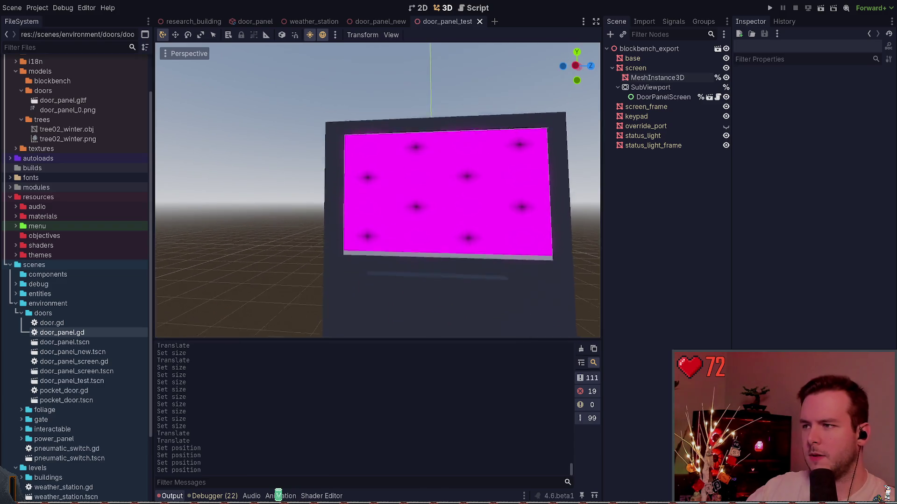
scroll(749, 215, up, 5)
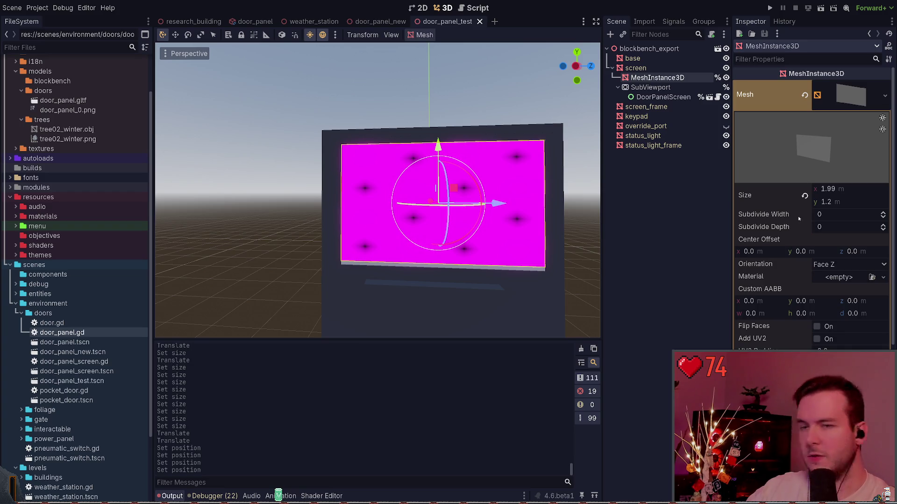
key(BackSpace)
text(3)
key(Return)
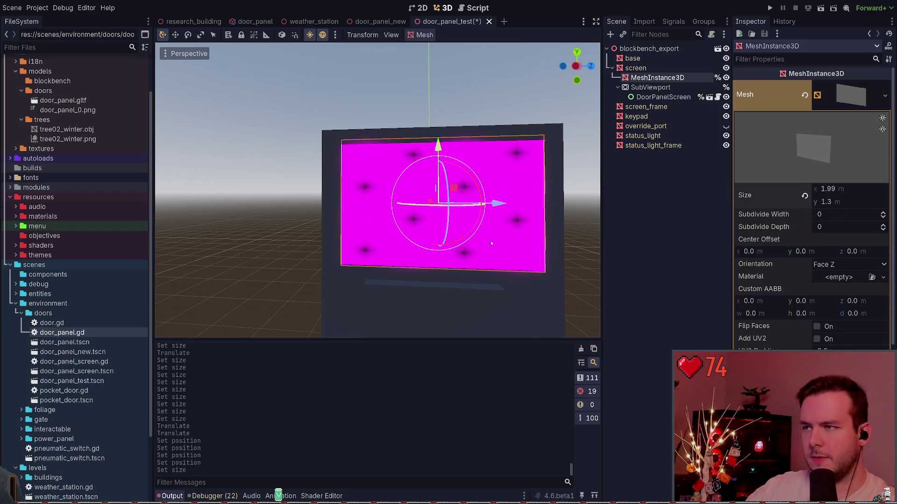
text(25)
key(Return)
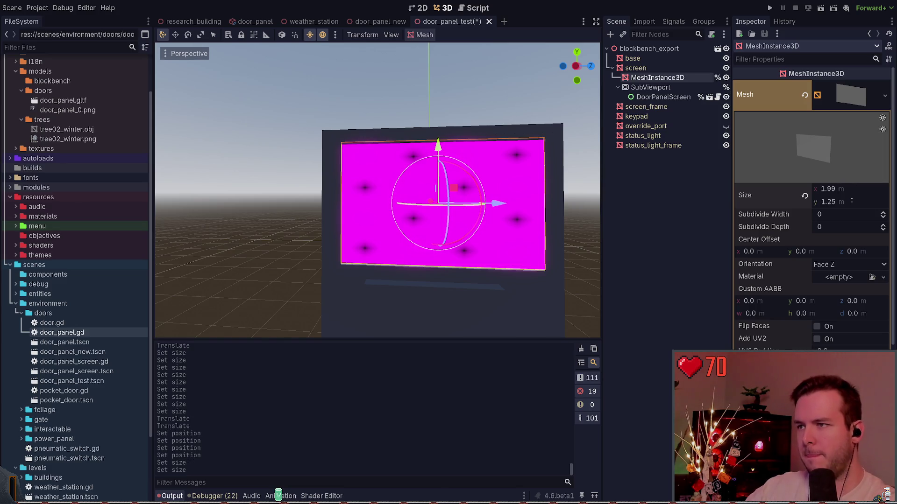
Shift the screen plane slightly down, shrink its height to 1.24 m, and view it head-on
key(q)
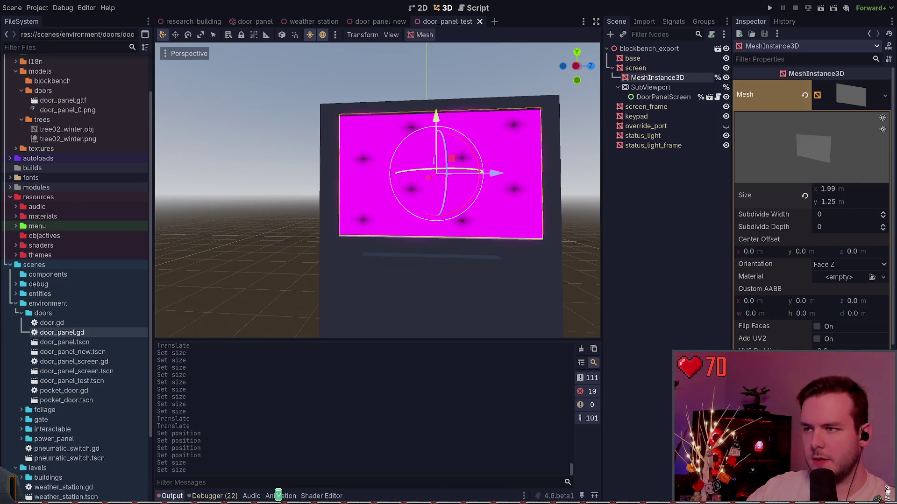
drag(436, 110, 436, 112)
drag(869, 200, 864, 200)
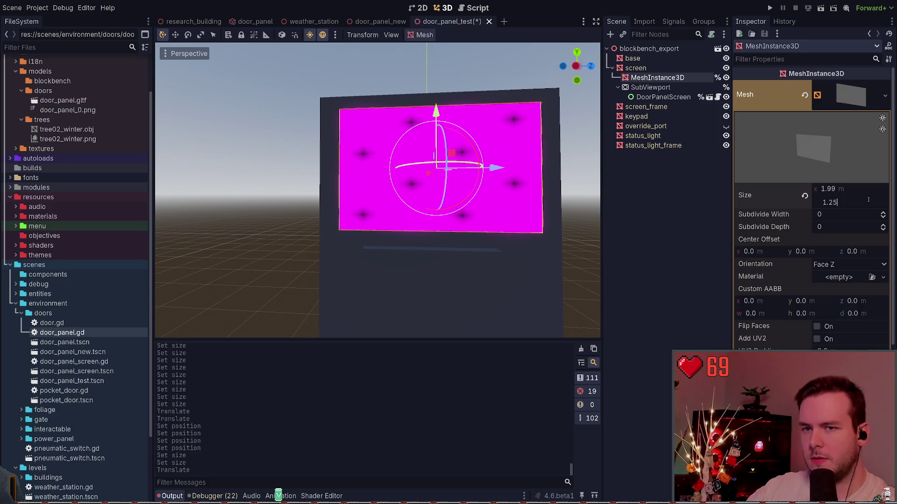
right_click(548, 204)
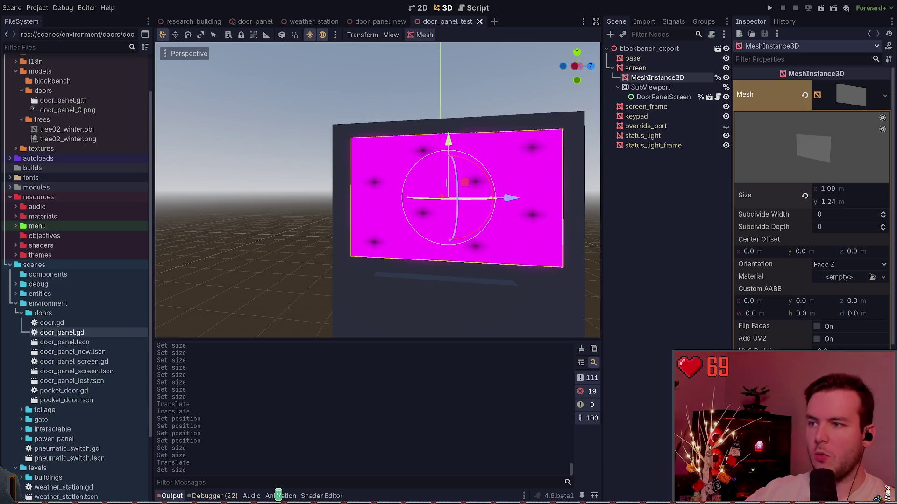
key(a)
key(w)
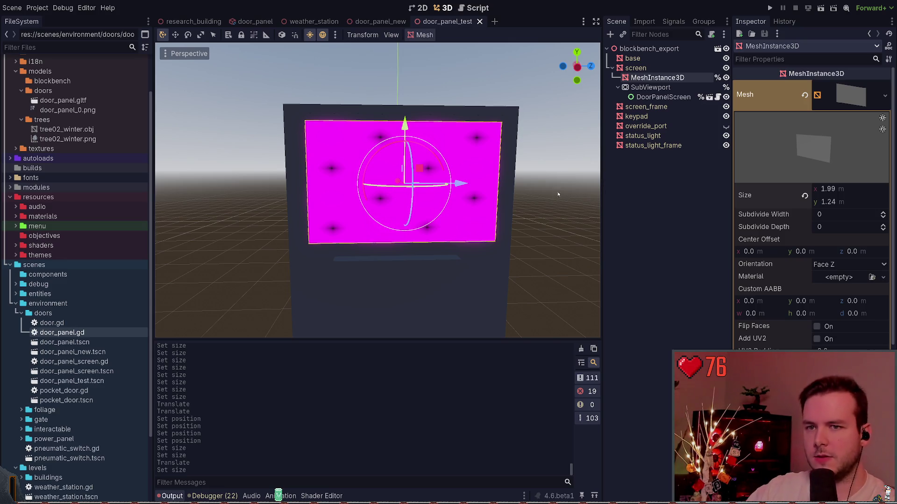
scroll(557, 194, down, 3)
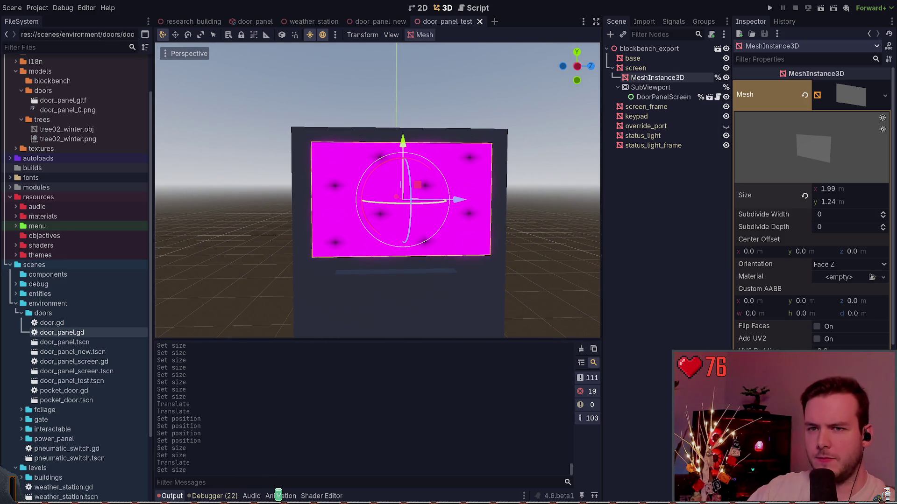
scroll(402, 196, up, 2)
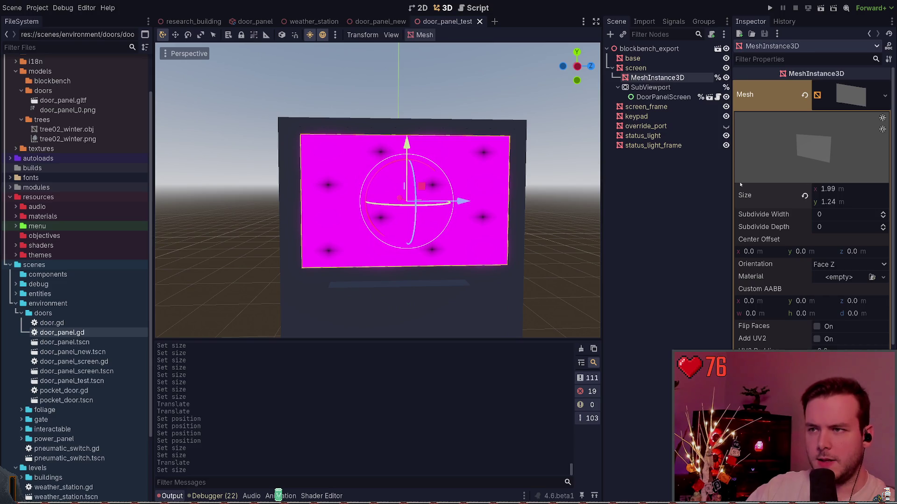
Switch between the MeshInstance3D and SubViewport nodes and orbit to face the panel
click(672, 187)
click(657, 77)
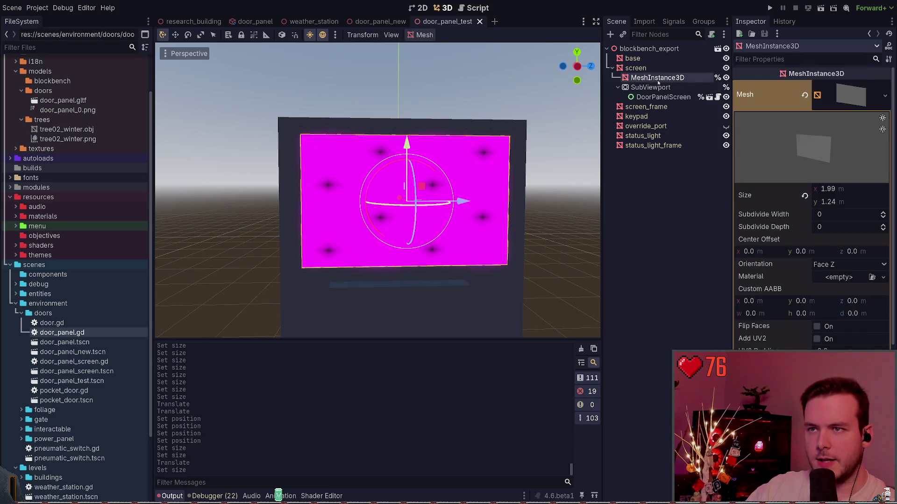
click(652, 88)
click(656, 78)
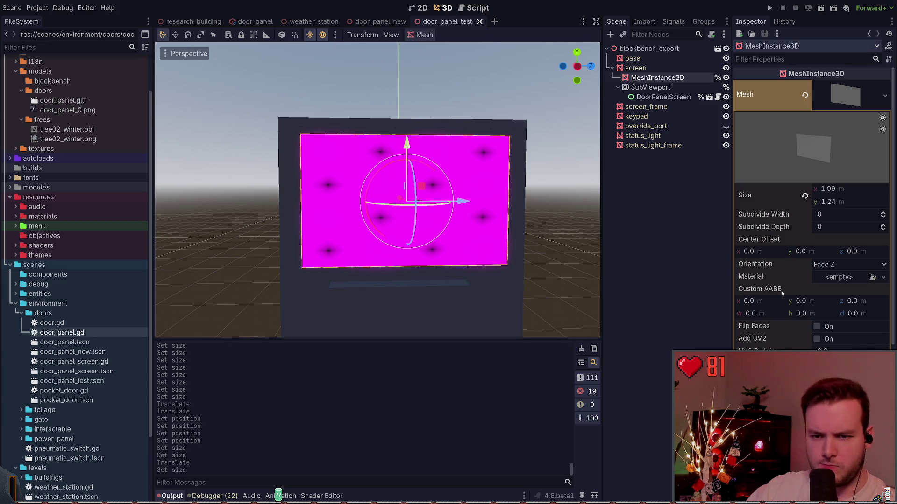
scroll(810, 315, down, 5)
drag(597, 291, 420, 280)
click(564, 196)
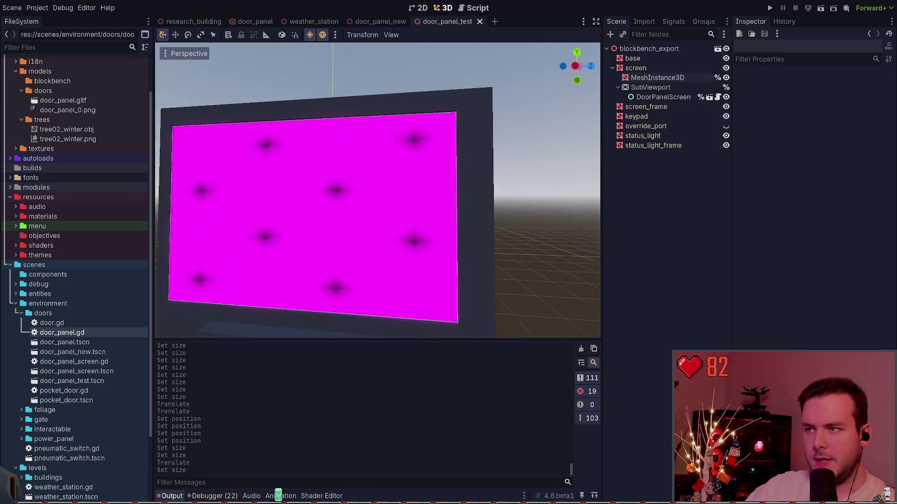
drag(564, 197, 514, 196)
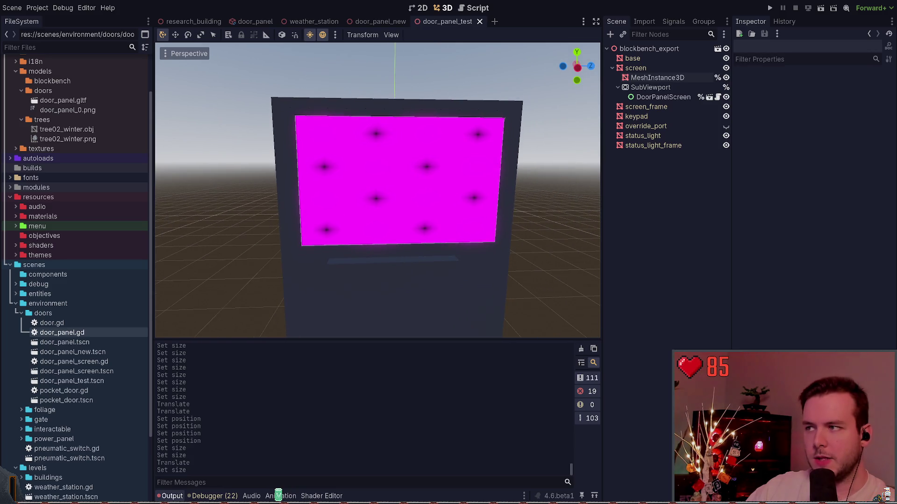
Set the screen mesh width to 2.0 m and save the scene
click(657, 78)
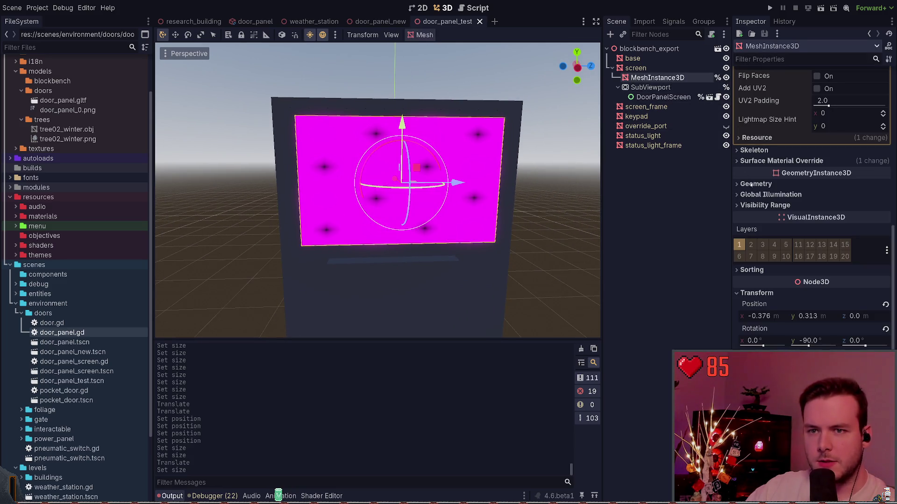
click(850, 95)
key(Tab)
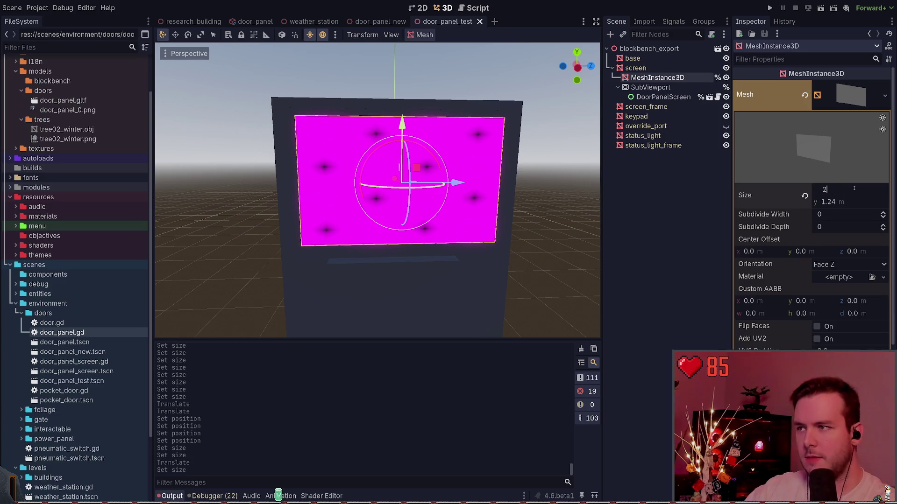
text(1.)
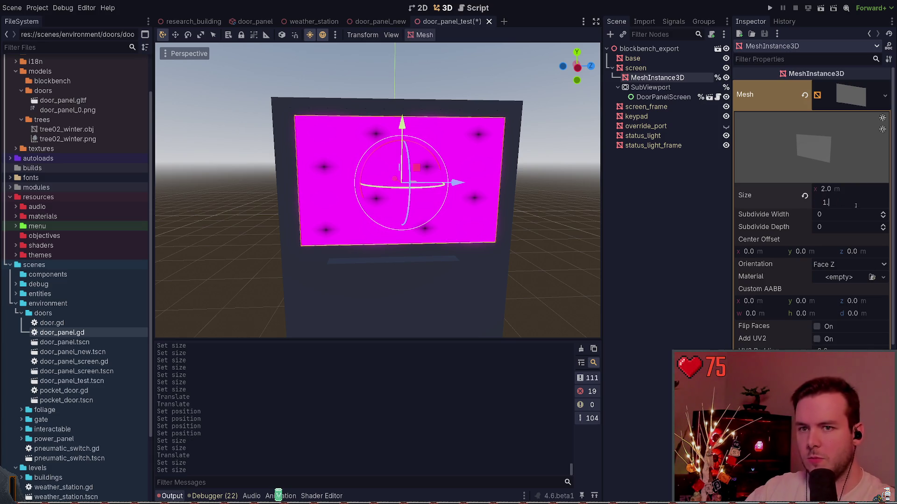
click(686, 211)
key(ctrl+s)
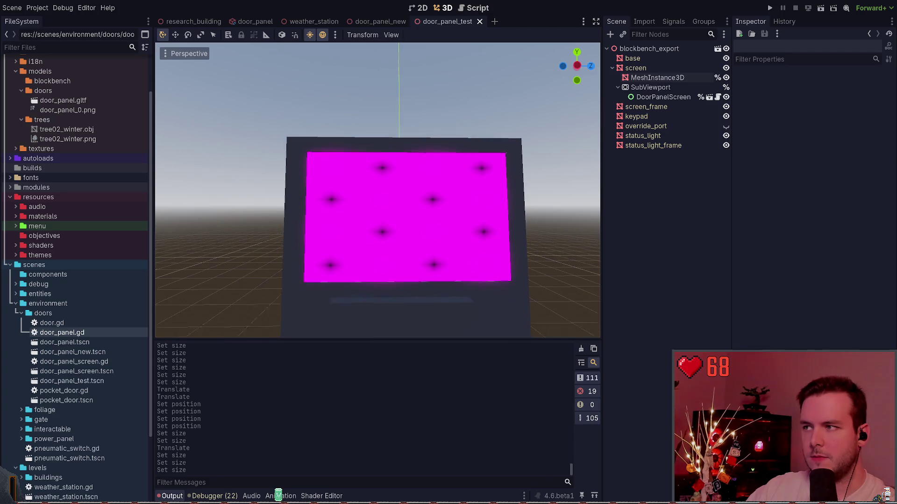
Undo an accidental move of the screen and set its height to 1.251 m
click(657, 78)
click(413, 172)
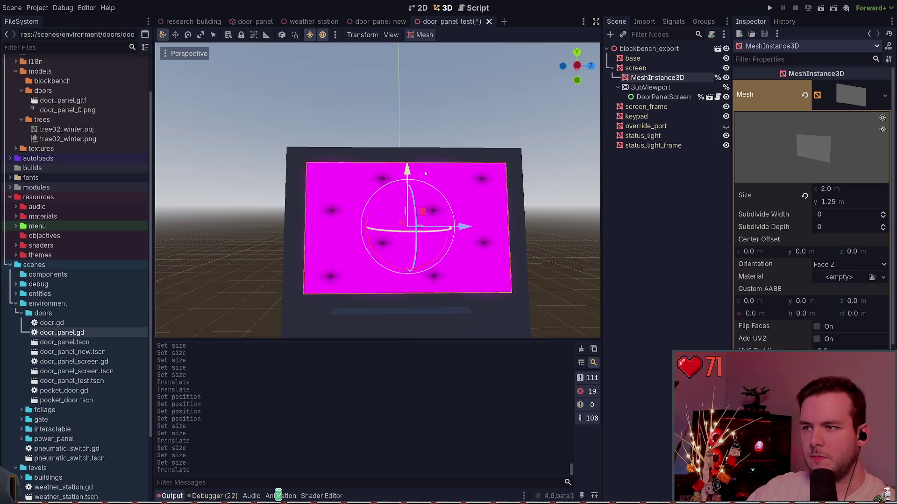
click(588, 194)
key(ctrl+z)
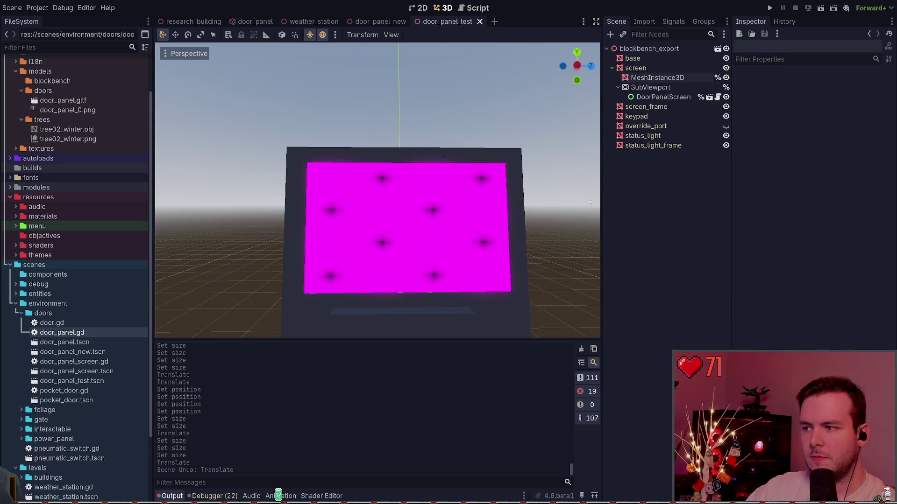
click(633, 58)
click(658, 78)
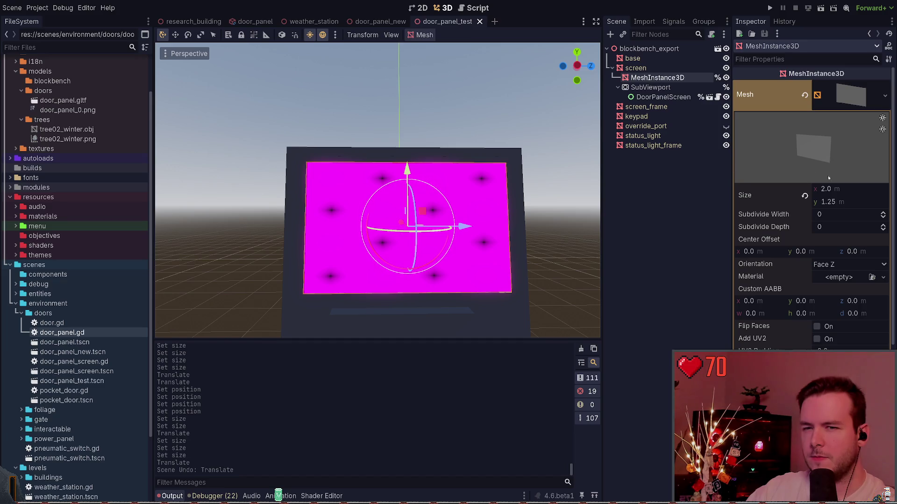
text(1.251)
key(Return)
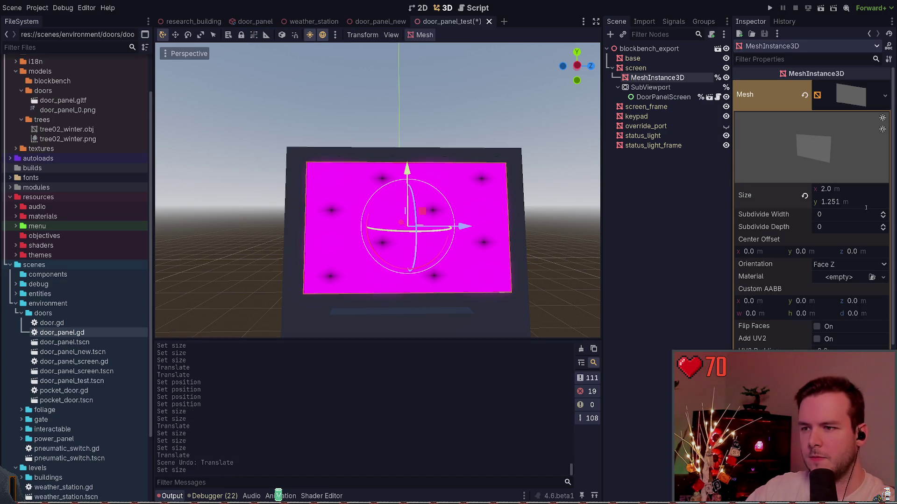
Undo another accidental screen move and reselect the screen mesh
click(631, 229)
click(406, 171)
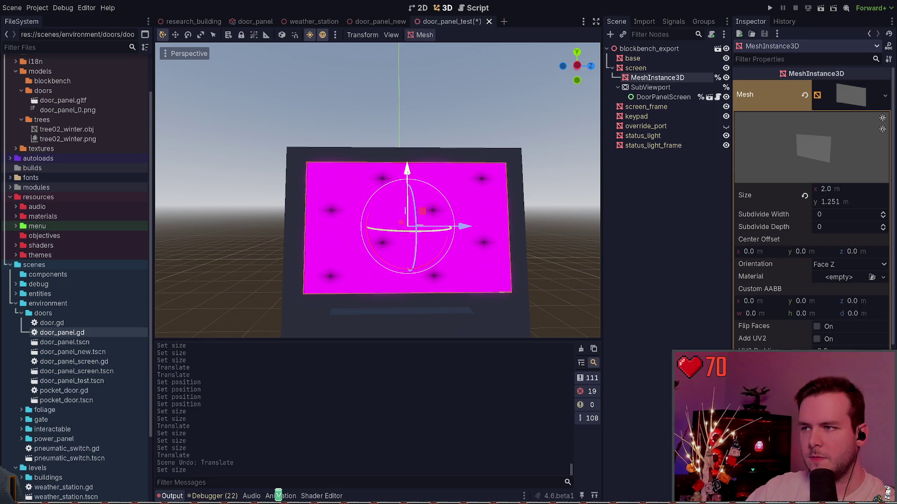
drag(407, 171, 407, 167)
key(ctrl+z)
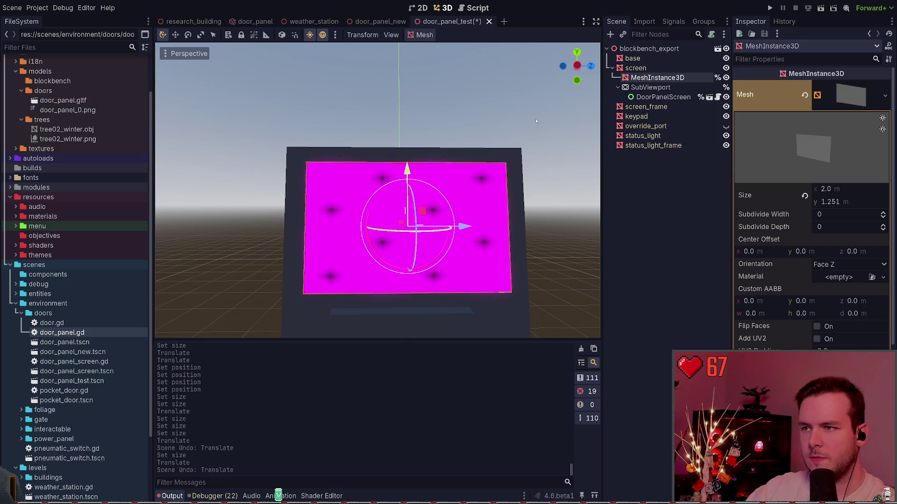
click(566, 200)
scroll(555, 216, down, 2)
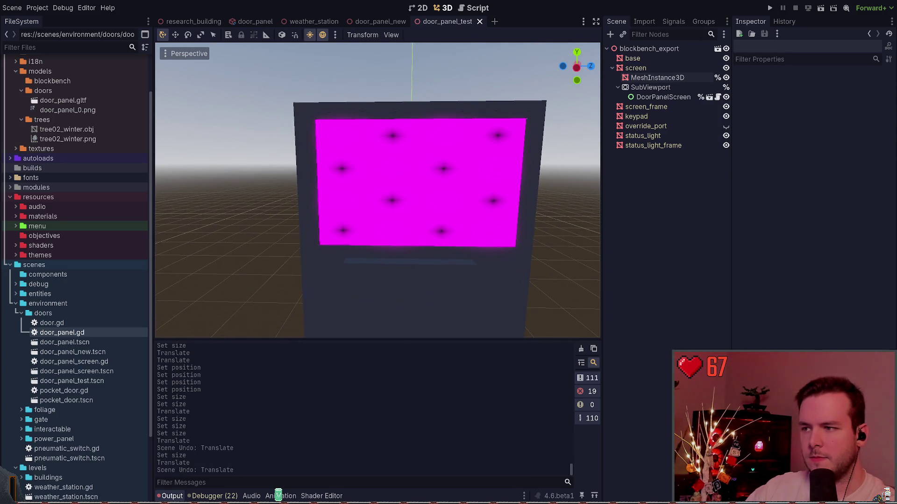
scroll(467, 210, down, 2)
click(659, 77)
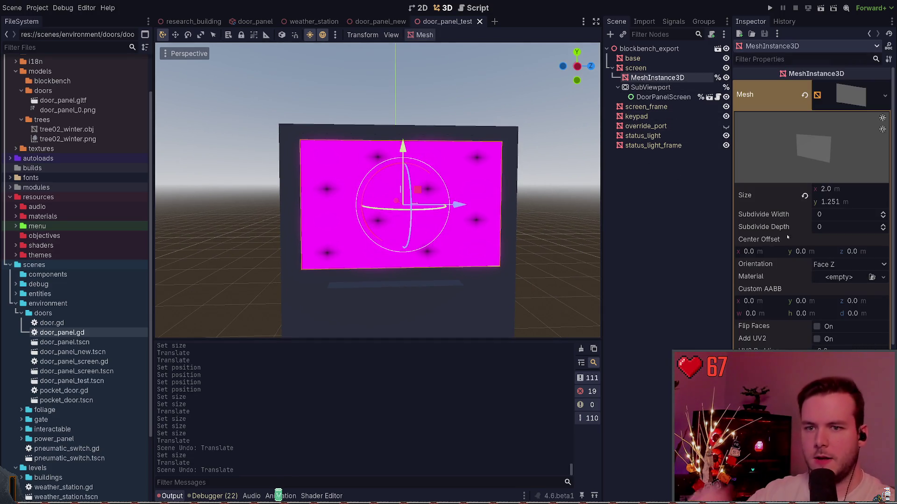
Set the screen material's emission ViewportTexture Viewport Path to SubViewport
click(650, 87)
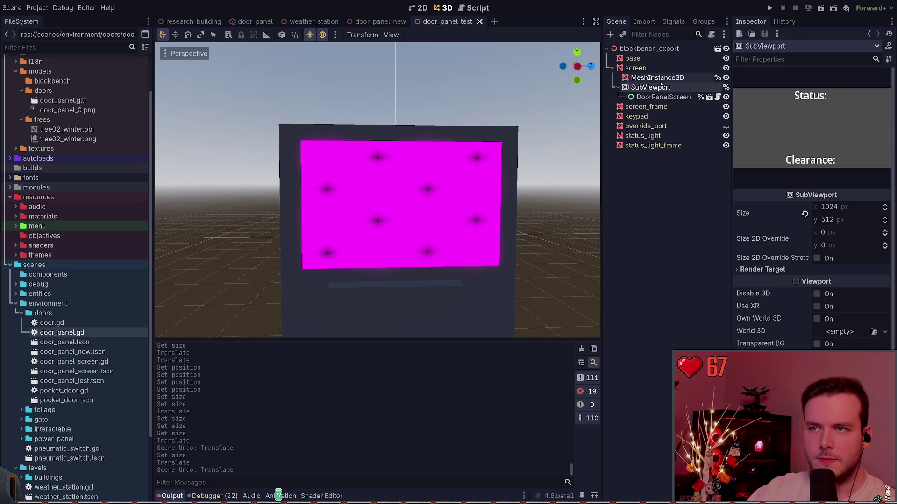
click(657, 78)
scroll(830, 280, down, 4)
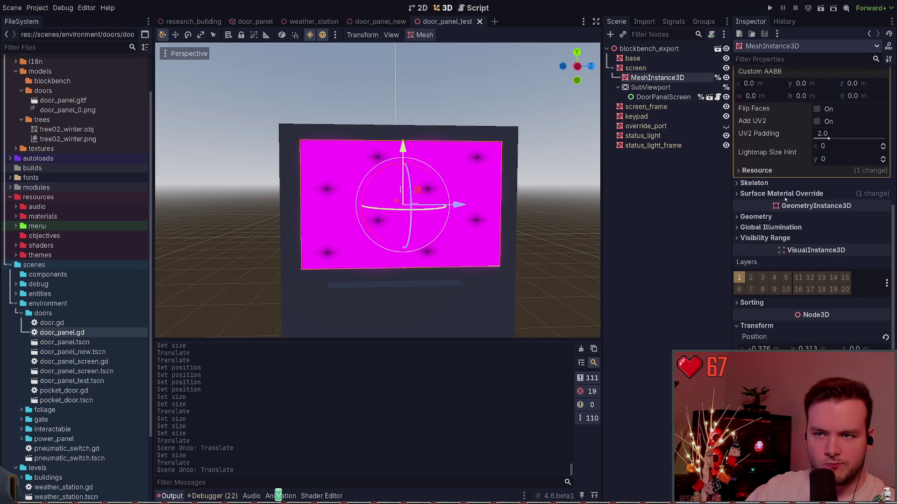
scroll(830, 332, up, 2)
click(822, 302)
scroll(837, 234, down, 4)
click(841, 150)
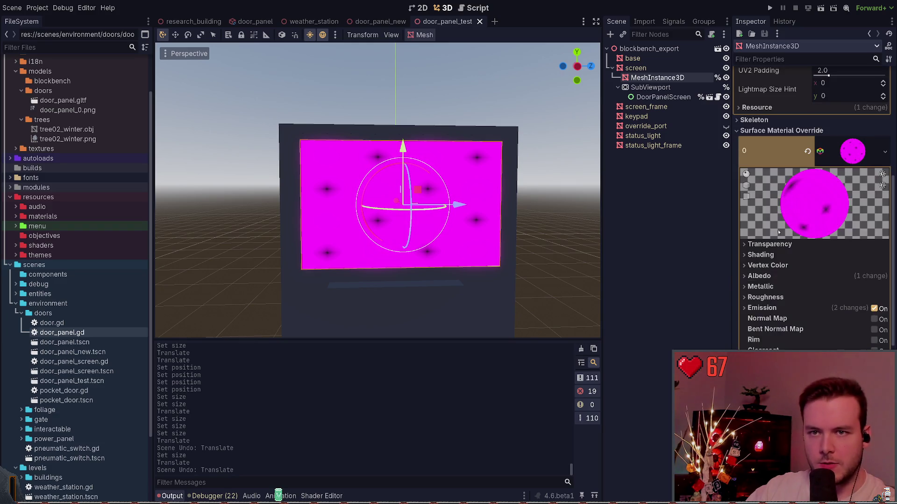
scroll(778, 228, down, 5)
click(791, 144)
click(848, 207)
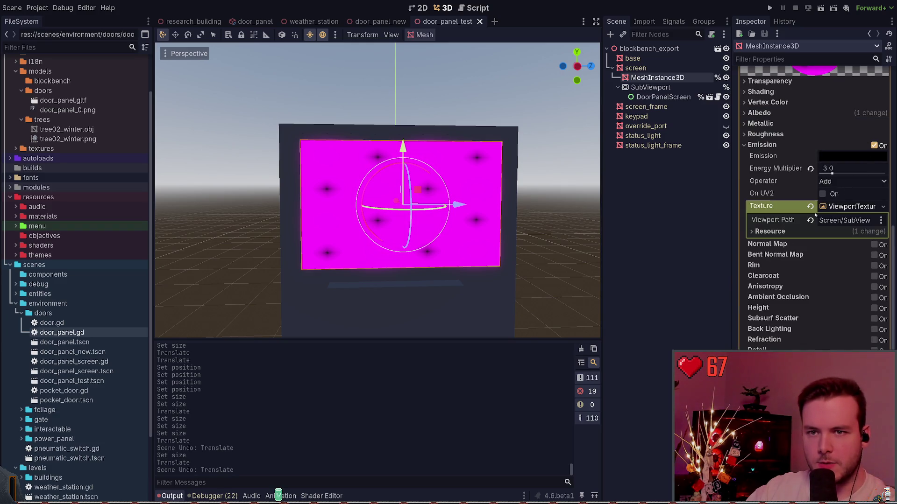
click(851, 223)
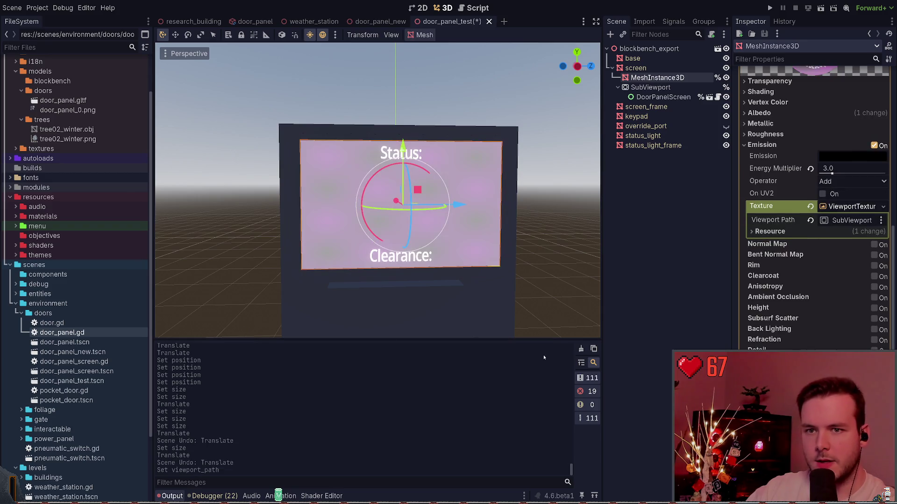
scroll(746, 201, up, 2)
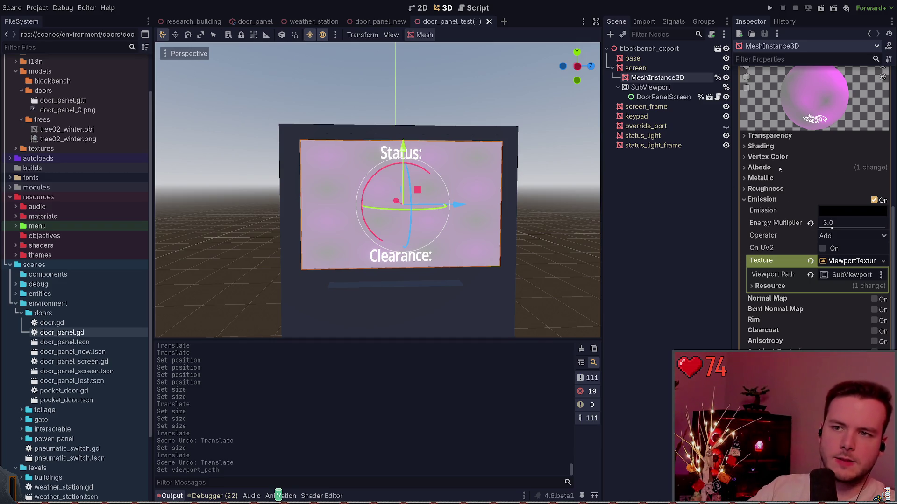
Set the albedo ViewportTexture Viewport Path to SubViewport as well, and save the scene
click(760, 167)
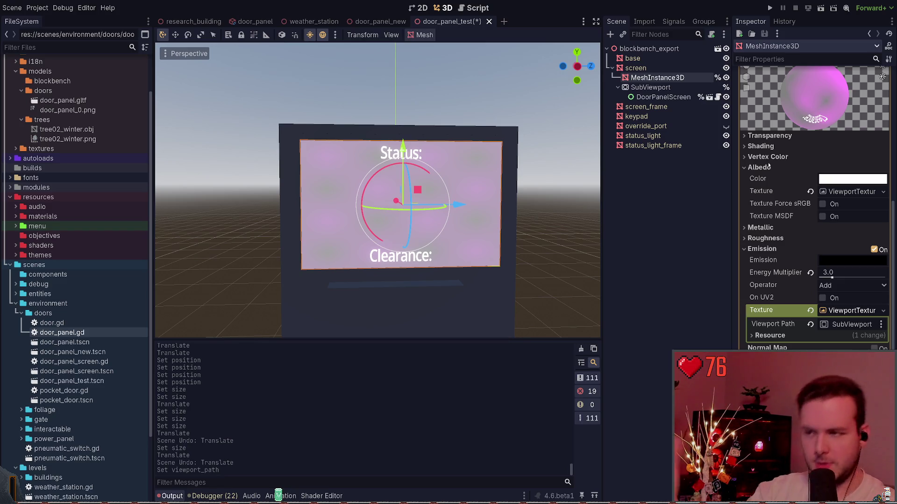
click(847, 192)
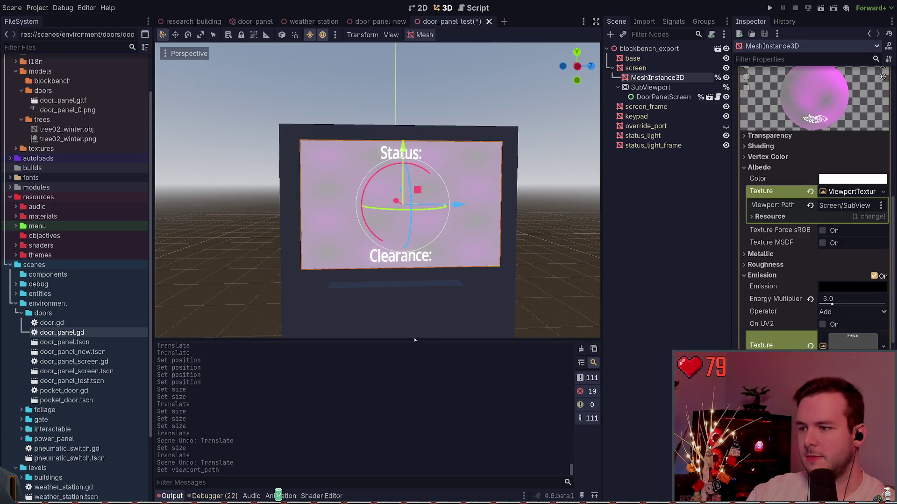
click(591, 204)
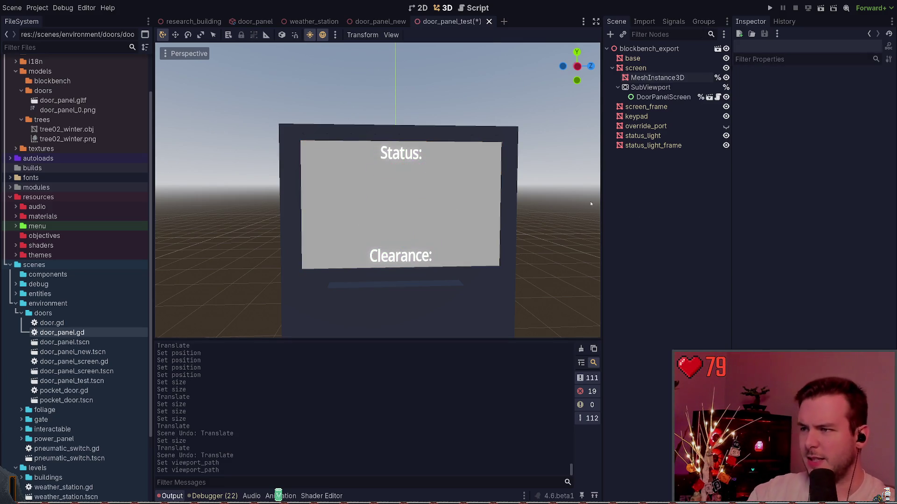
key(ctrl+s)
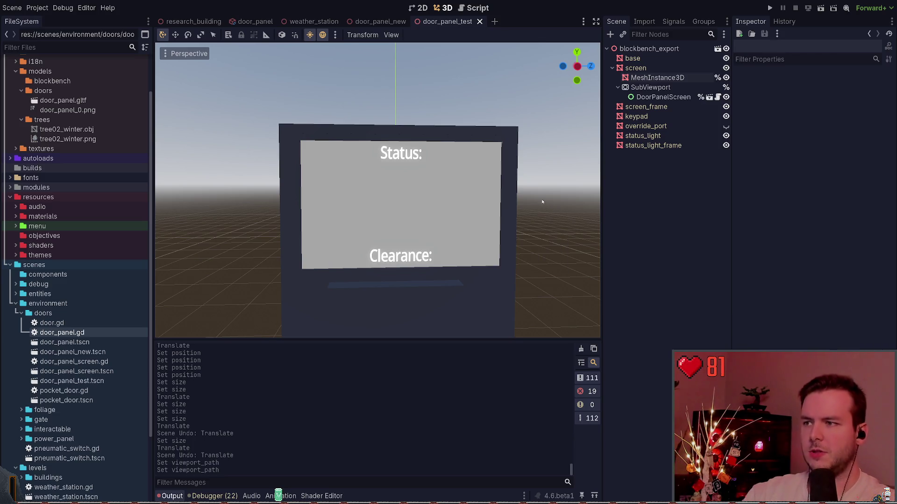
Reselect the screen mesh to check its material, then deselect it
click(656, 78)
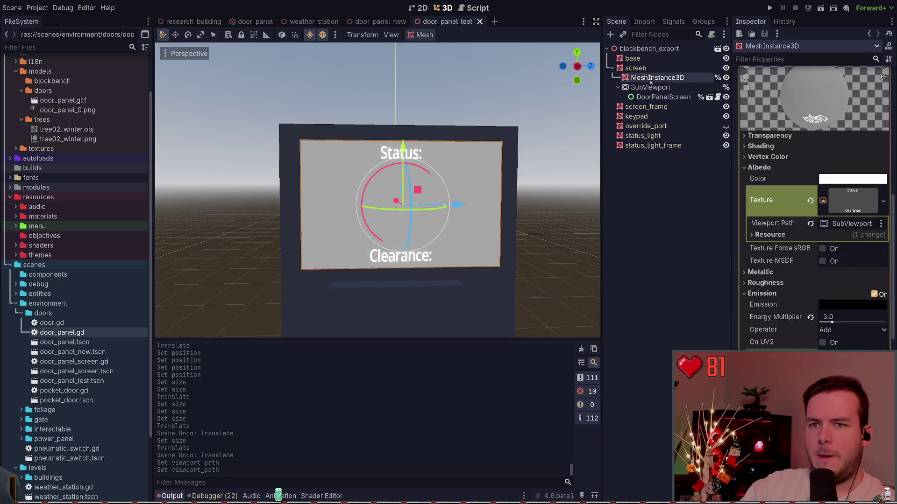
click(657, 78)
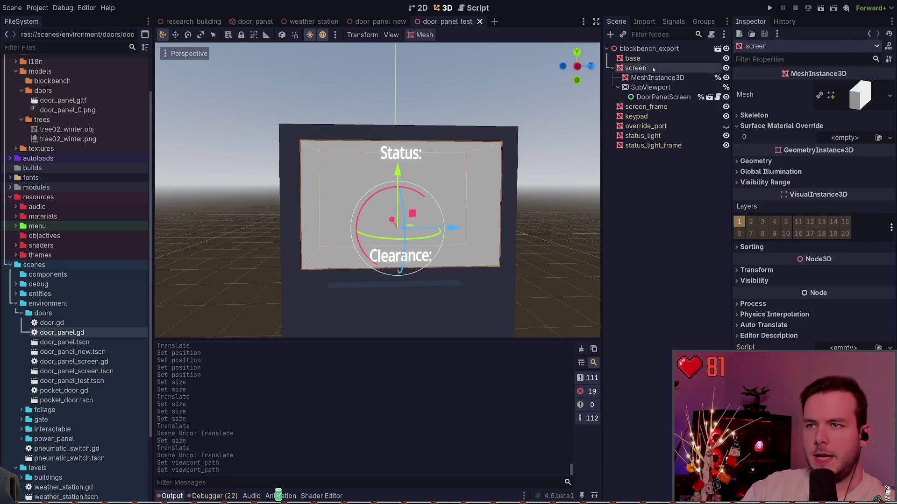
click(662, 79)
scroll(786, 181, up, 10)
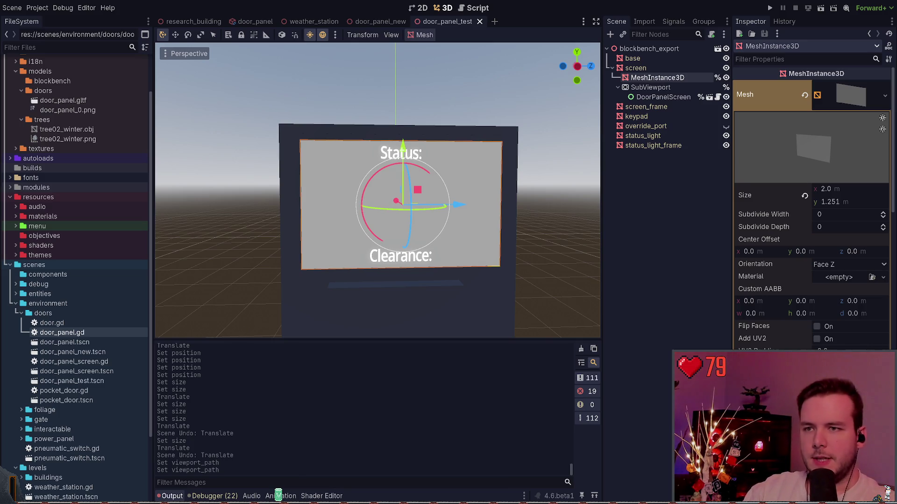
click(604, 147)
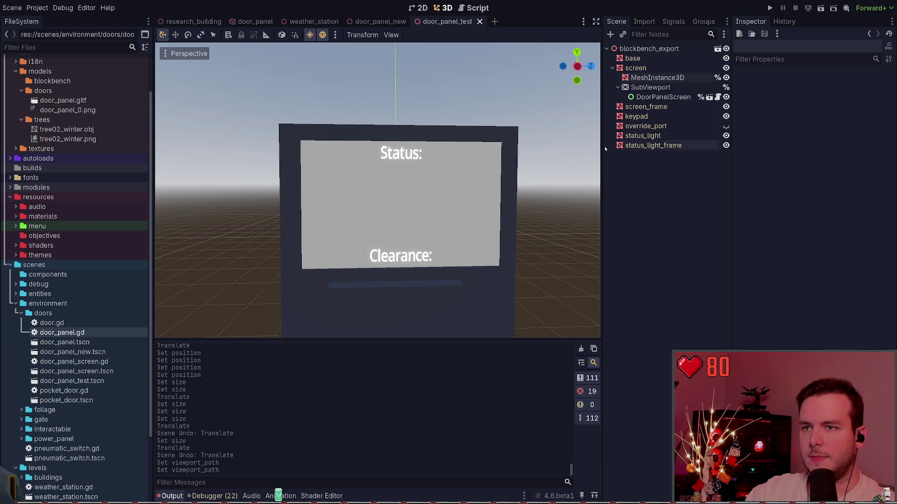
scroll(378, 187, up, 3)
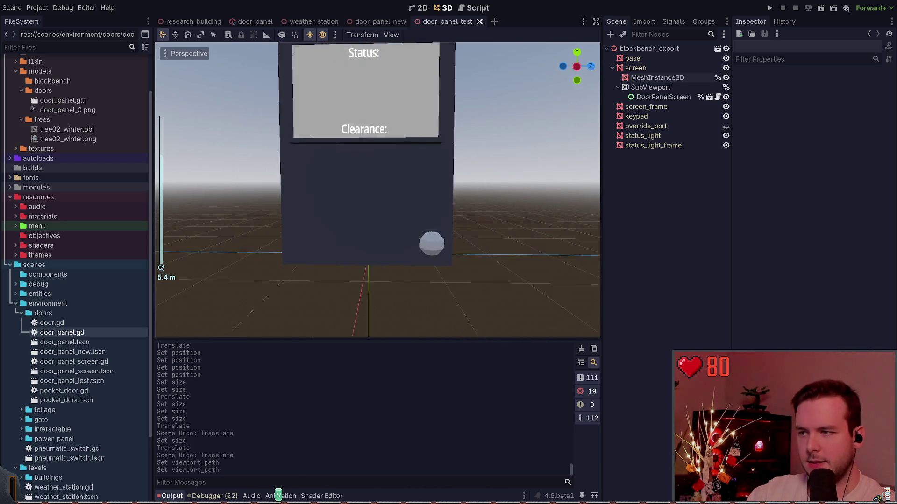
scroll(377, 187, down, 3)
scroll(377, 187, up, 5)
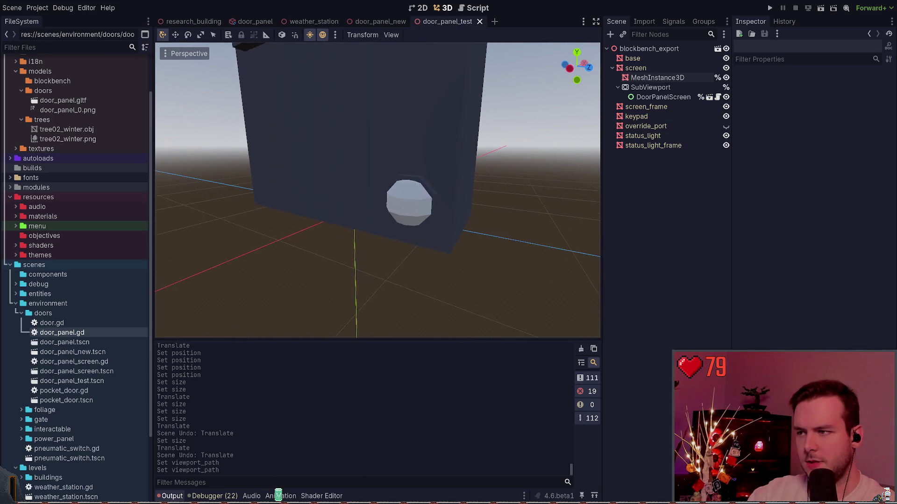
scroll(441, 200, up, 3)
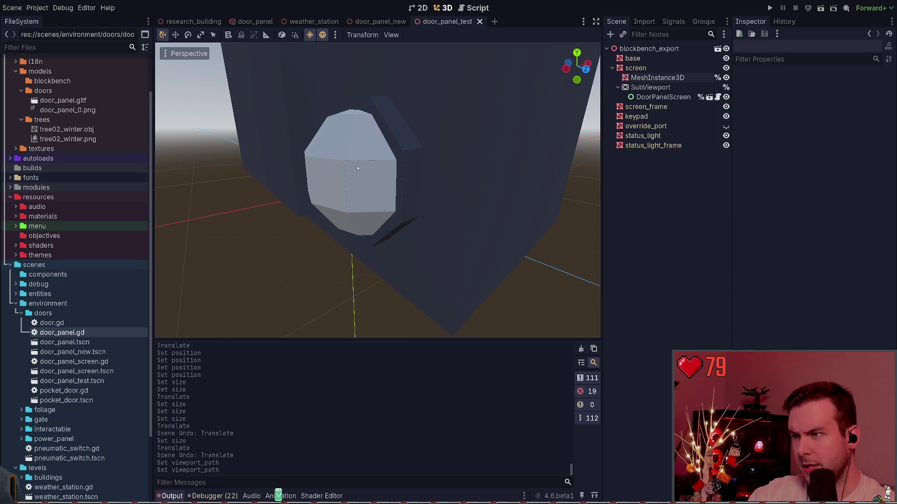
scroll(358, 168, up, 5)
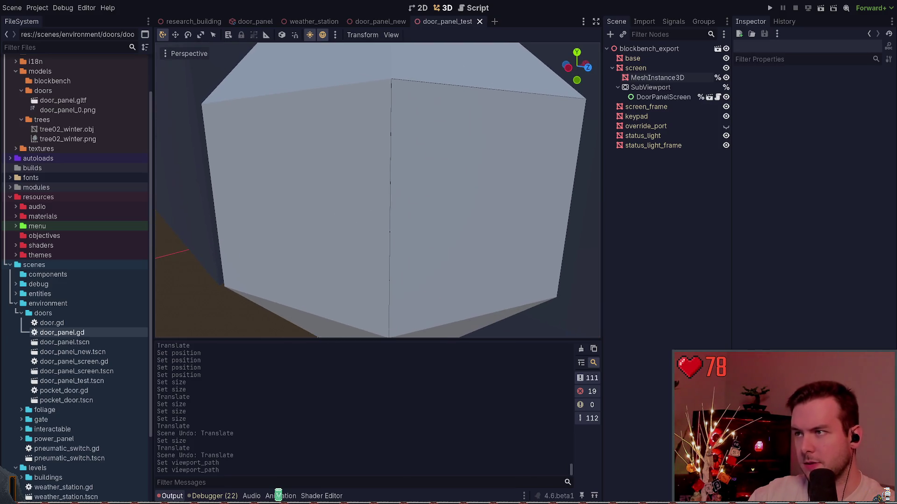
scroll(377, 187, down, 5)
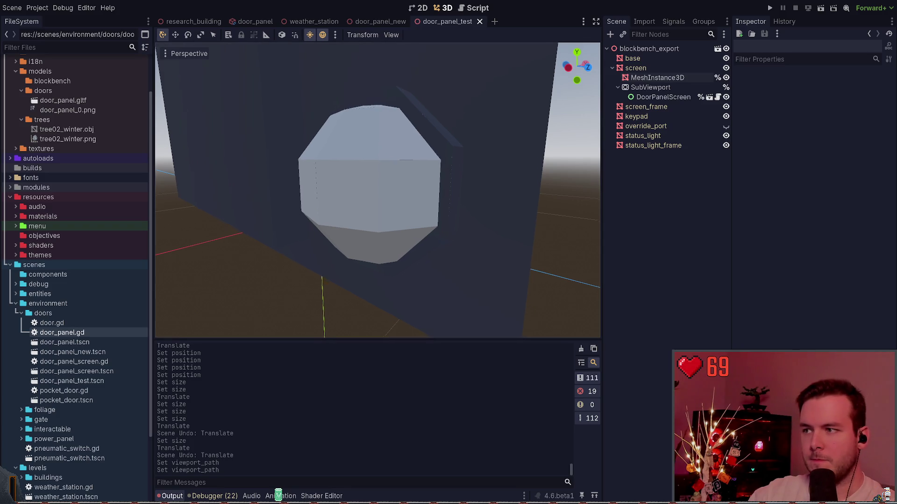
click(434, 168)
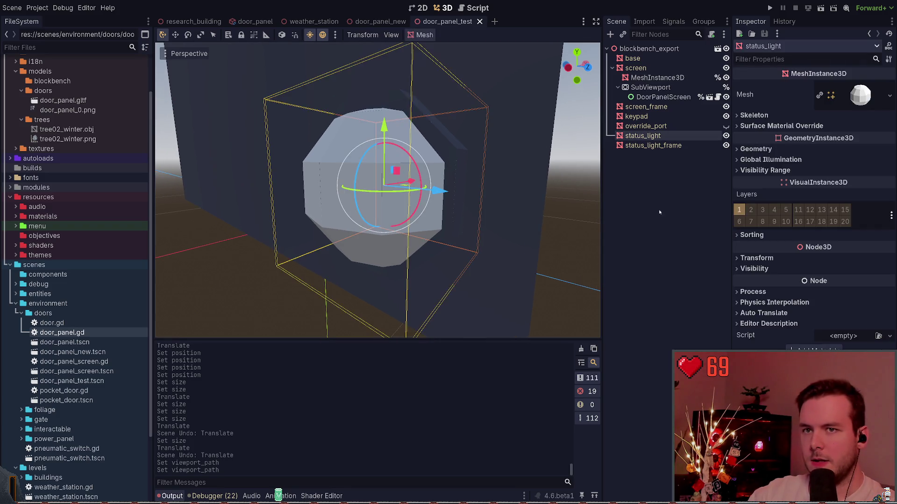
click(861, 96)
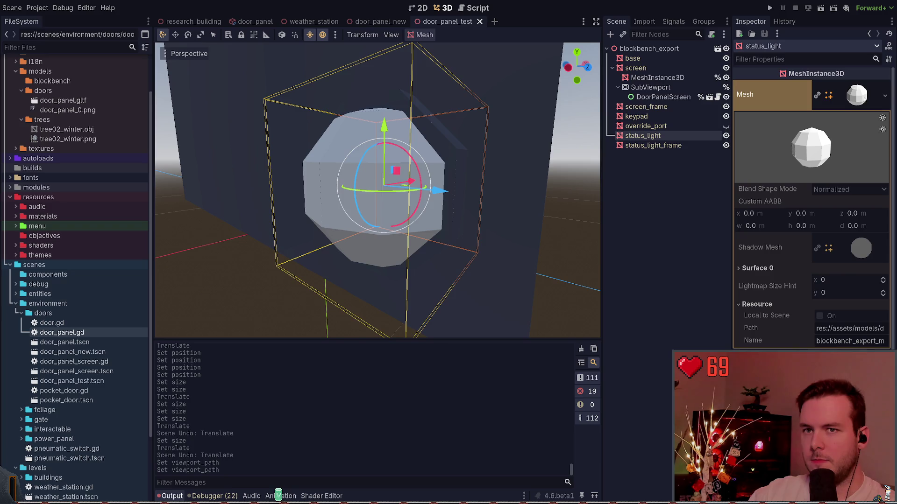
click(859, 95)
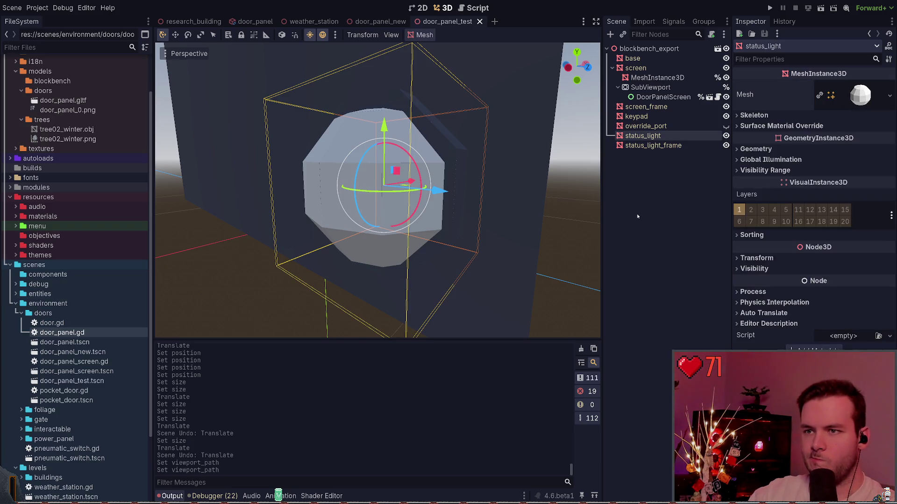
click(643, 184)
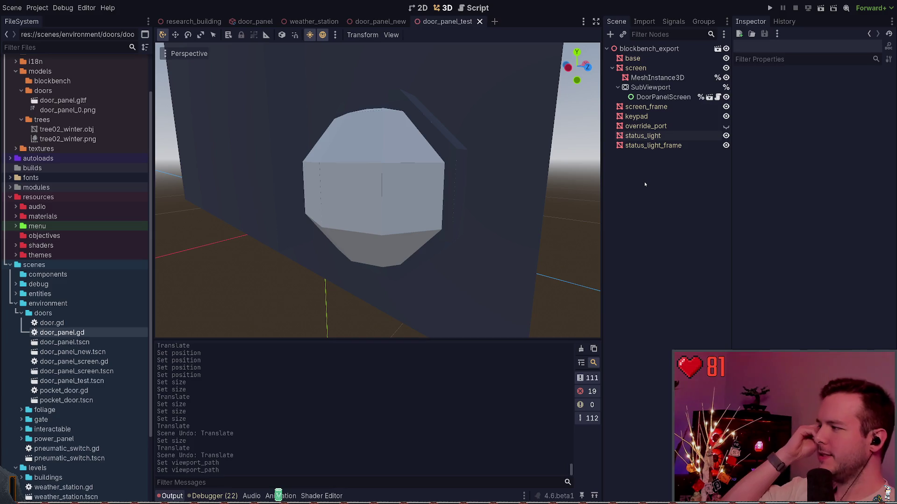
click(657, 146)
click(650, 137)
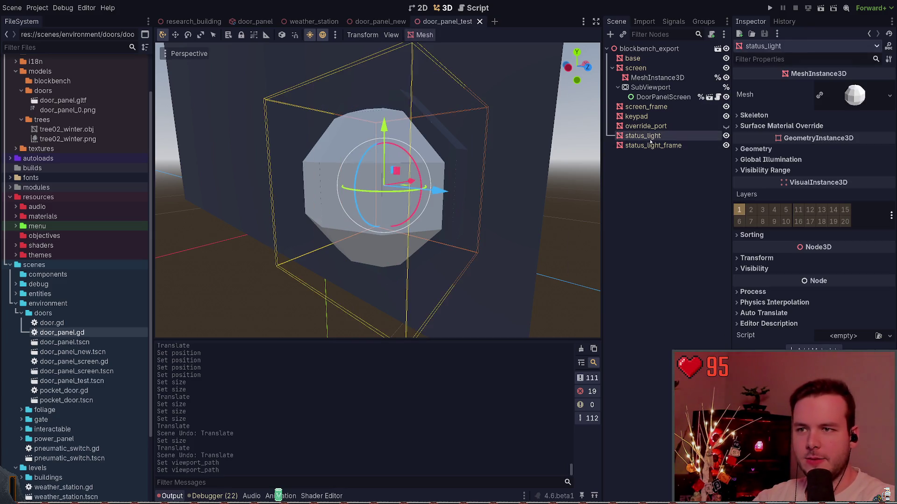
click(636, 226)
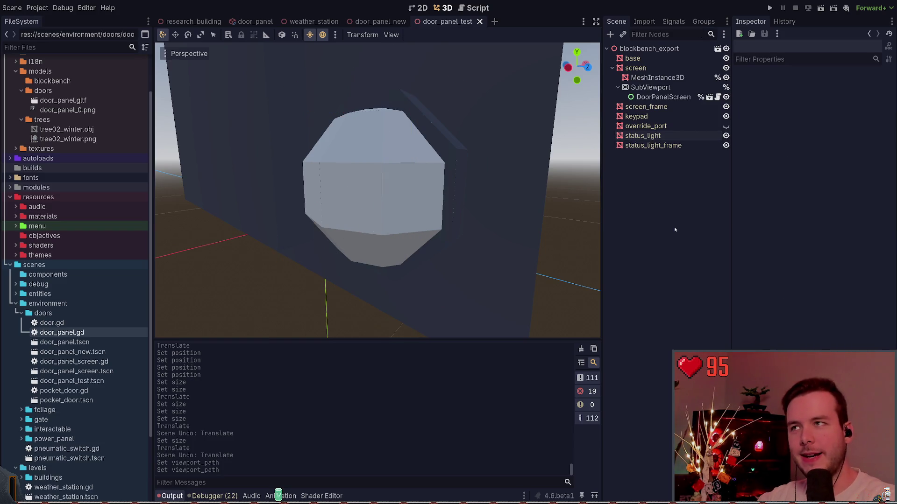
click(650, 136)
click(658, 181)
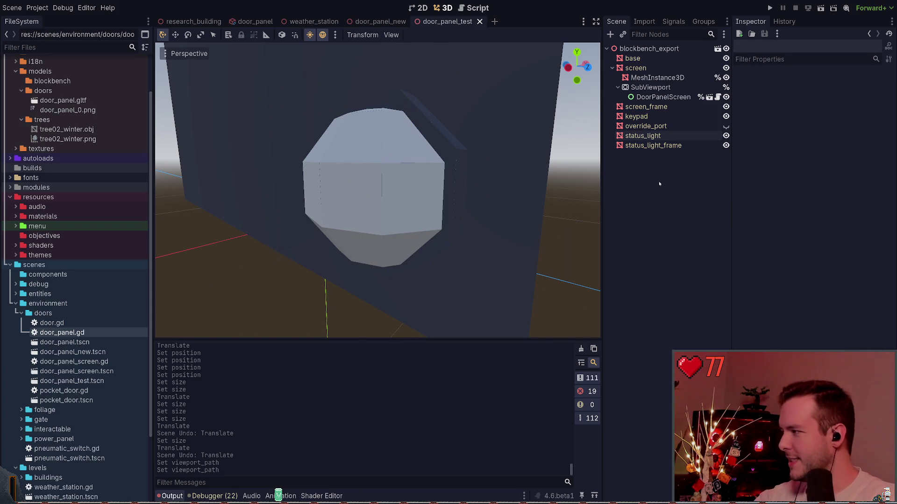
click(652, 145)
click(648, 126)
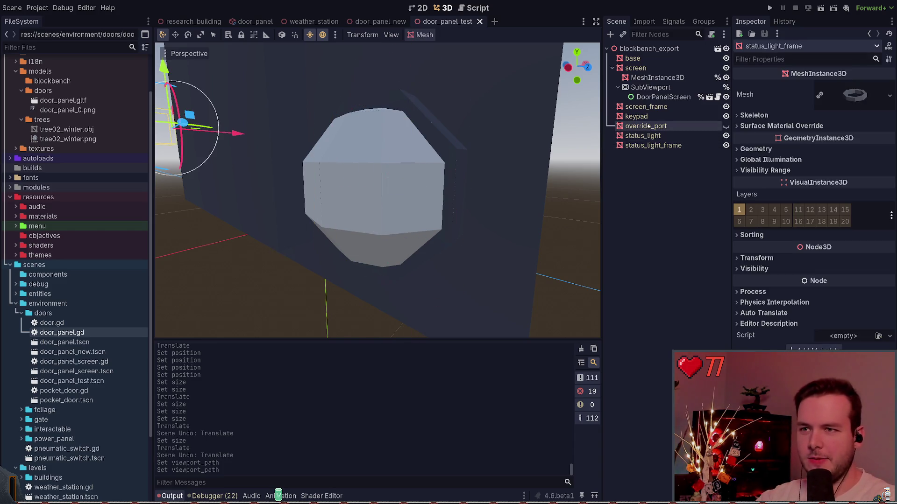
key(f)
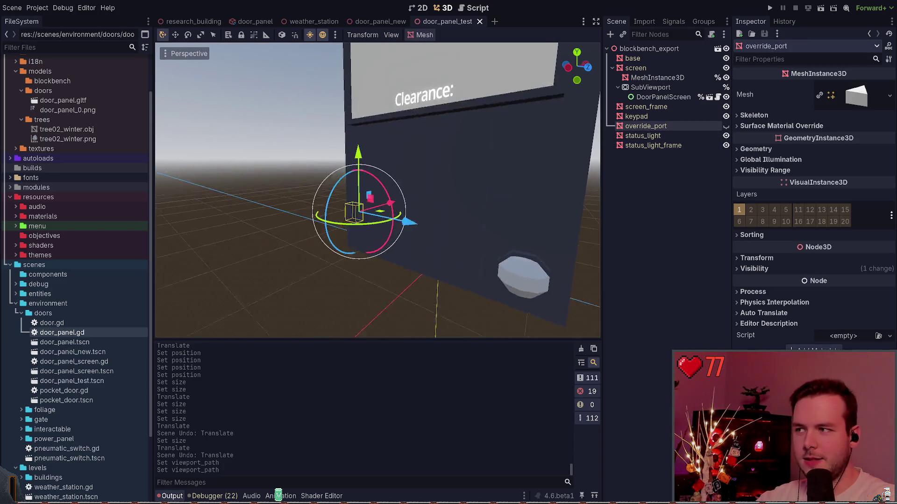
click(409, 247)
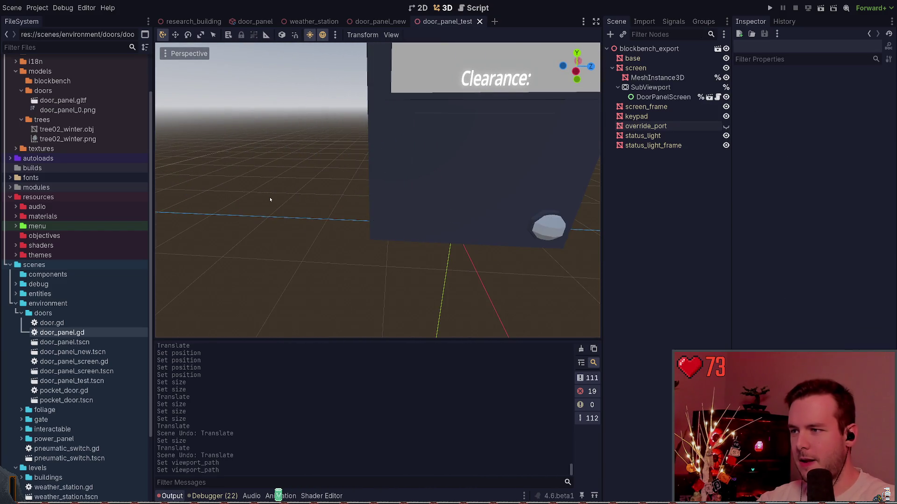
mouse_move(377, 187)
mouse_down()
mouse_move(336, 192)
mouse_move(341, 213)
mouse_move(381, 216)
mouse_up()
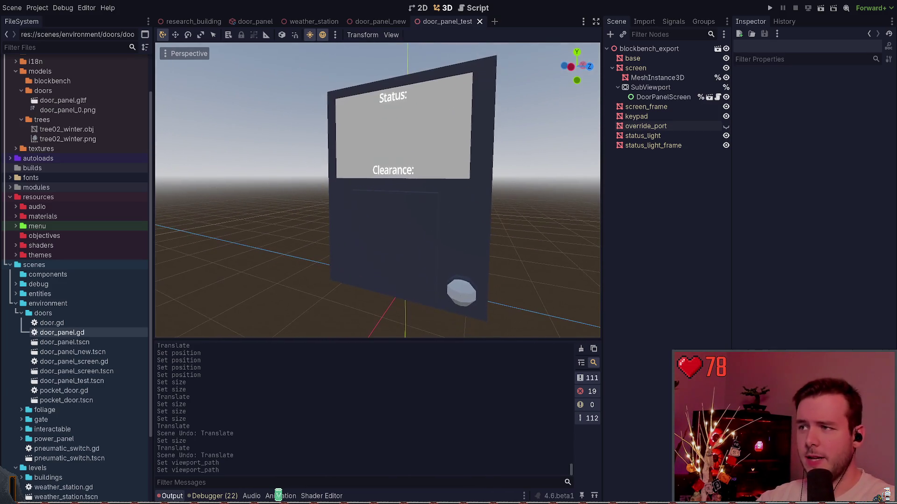
click(642, 135)
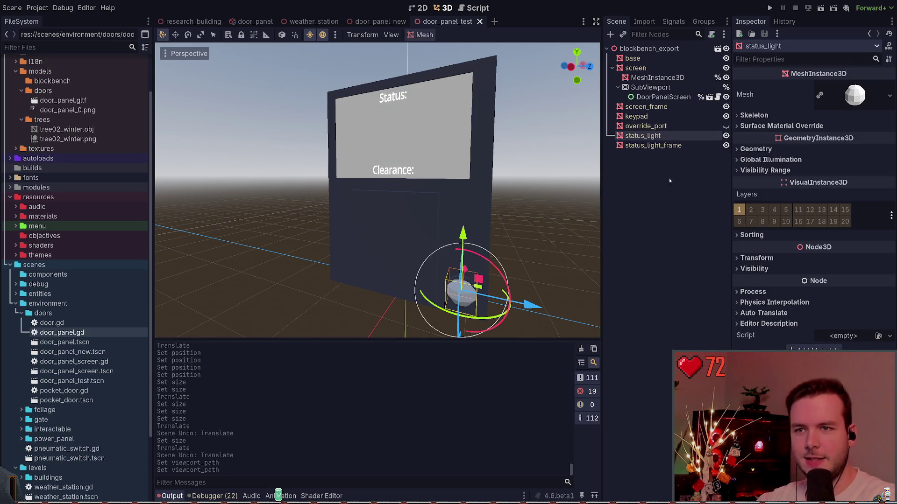
click(570, 223)
click(478, 293)
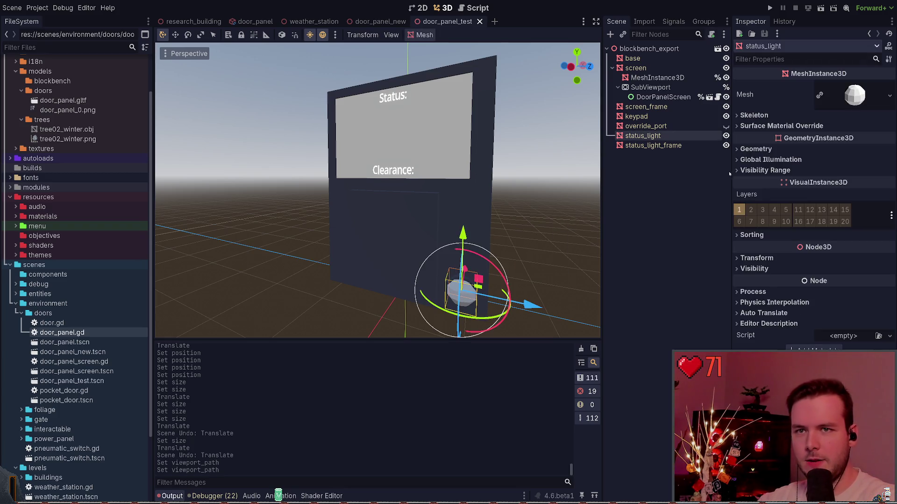
click(858, 97)
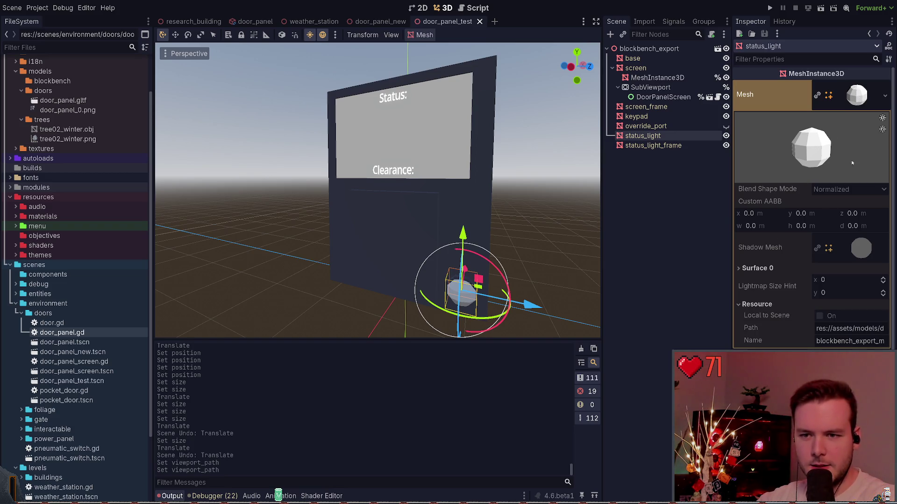
click(849, 109)
click(550, 235)
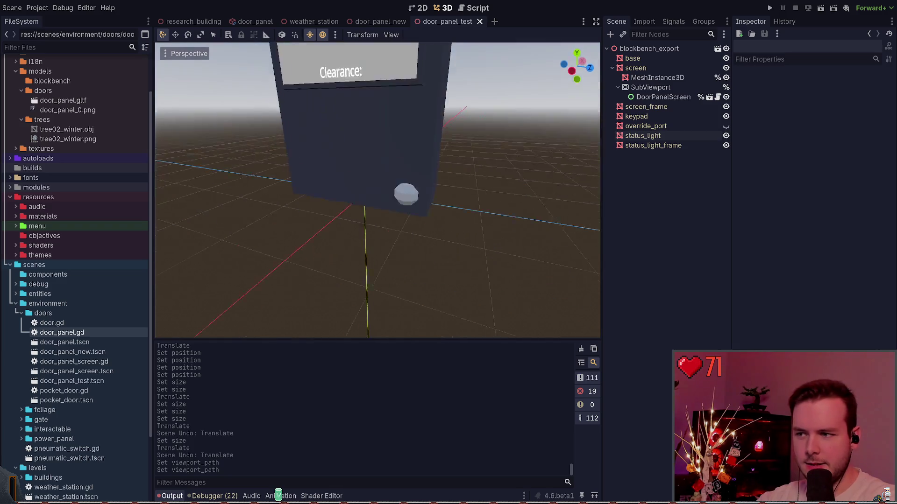
scroll(378, 189, up, 5)
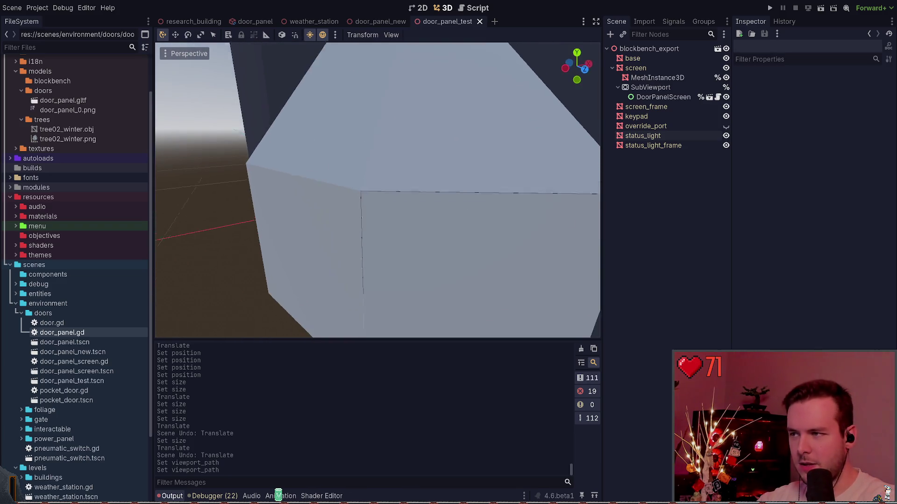
scroll(377, 189, up, 2)
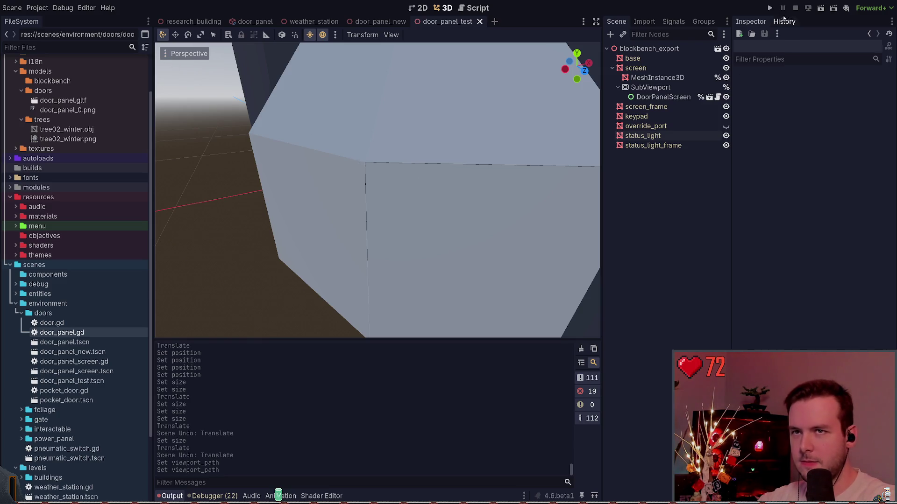
scroll(464, 180, down, 8)
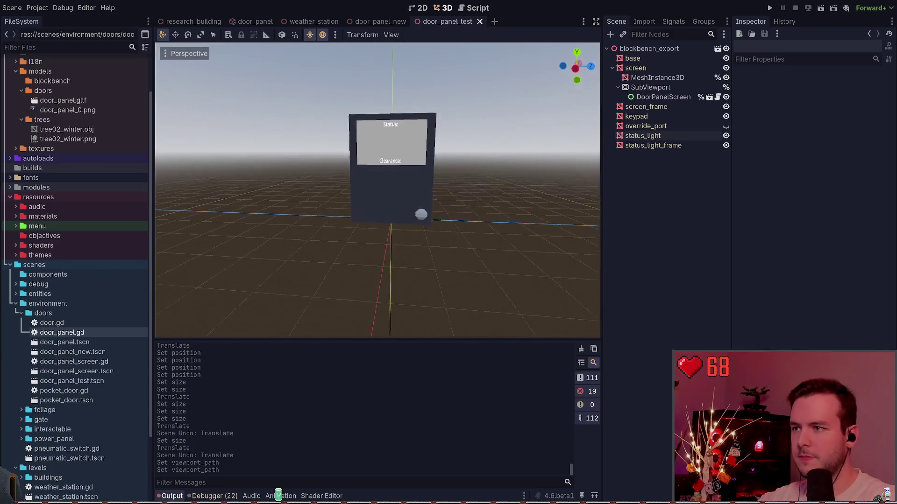
Instance door_panel_test.tscn into the research_building scene
click(194, 21)
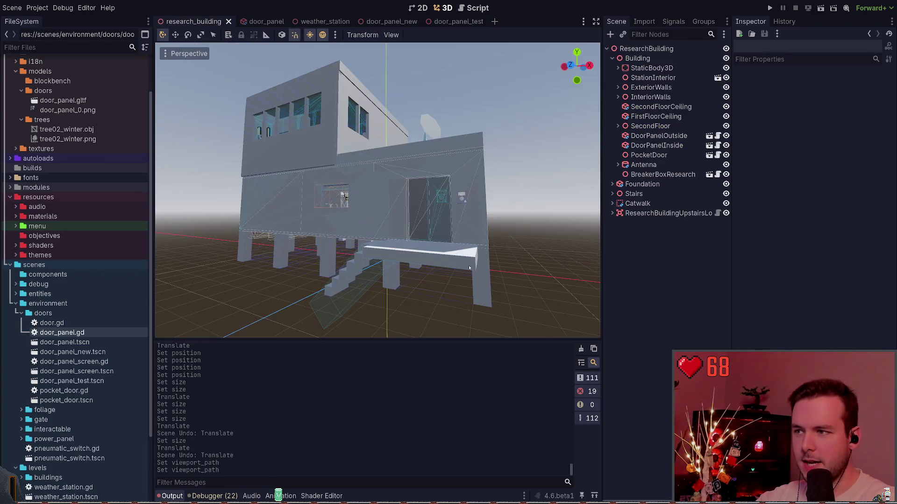
scroll(486, 258, up, 4)
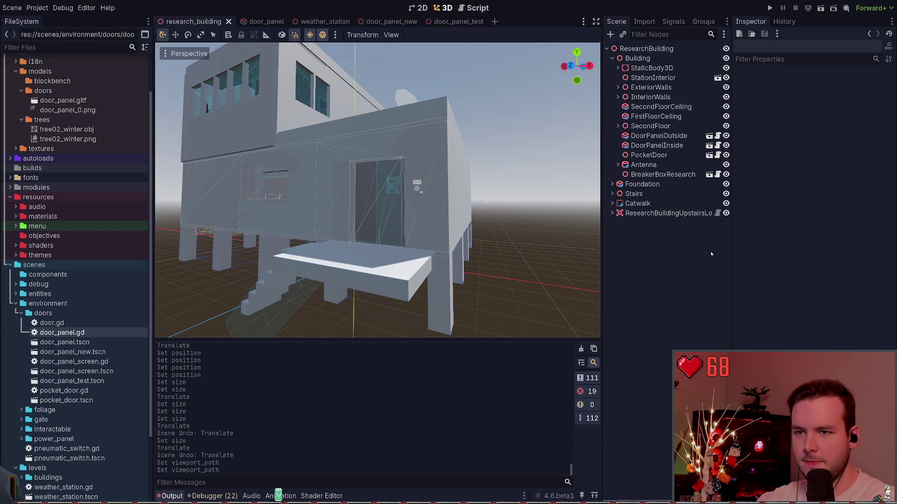
key(ctrl+shift+o)
text(test)
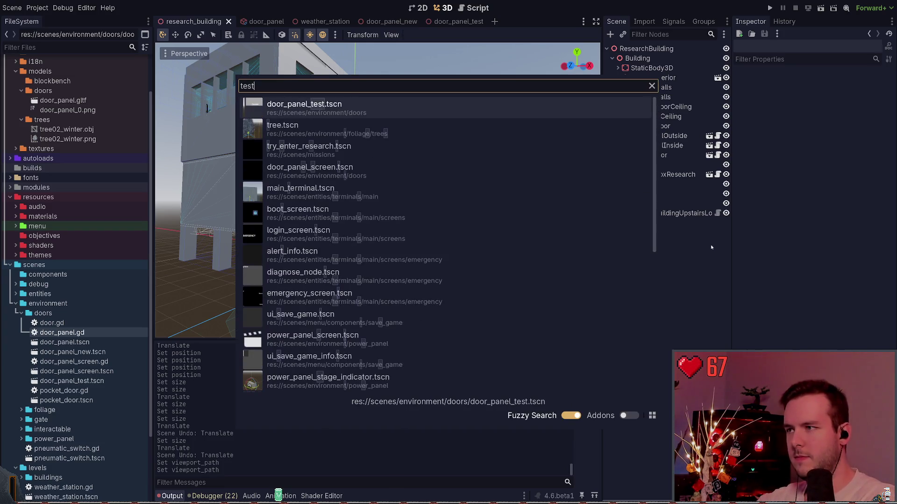
key(Return)
Orbit to the building's front and set the gizmo to the combined move-and-rotate mode
mouse_move(559, 247)
mouse_down()
mouse_move(422, 246)
mouse_move(423, 280)
mouse_move(537, 283)
mouse_move(406, 234)
mouse_move(481, 239)
mouse_move(450, 240)
mouse_move(424, 180)
mouse_up()
key(f)
key(e)
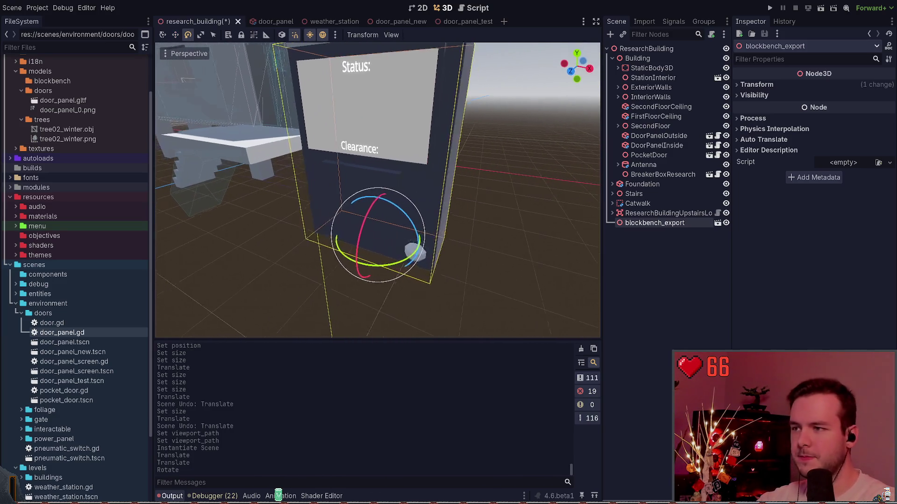
key(r)
key(w)
key(q)
key(e)
key(r)
key(q)
Try several moves of the door panel, undoing each one
mouse_move(377, 248)
mouse_down()
mouse_move(407, 239)
mouse_move(414, 218)
mouse_up()
key(ctrl+z)
drag(376, 249, 408, 227)
key(ctrl+z)
mouse_move(369, 184)
mouse_down()
mouse_move(369, 159)
mouse_move(380, 167)
mouse_move(369, 187)
mouse_up()
key(ctrl+z)
Frame the door panel, save the research_building scene, and launch the game
key(f)
key(ctrl+s)
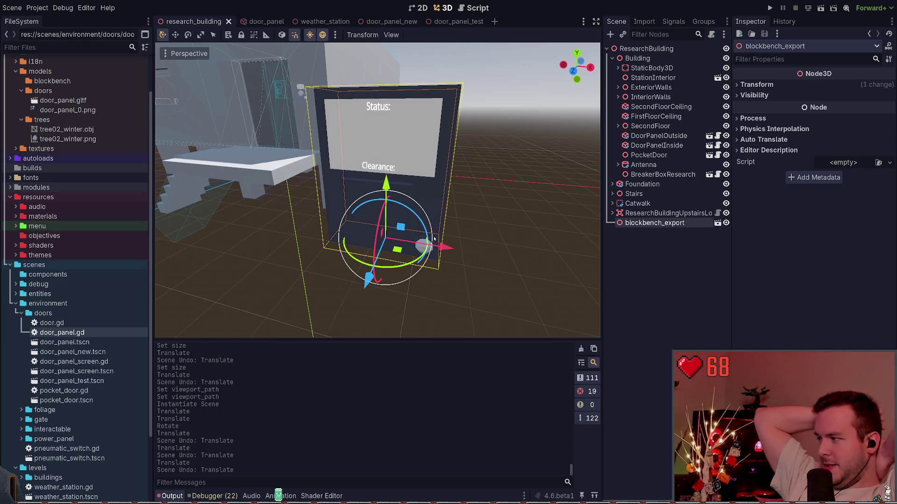
click(539, 259)
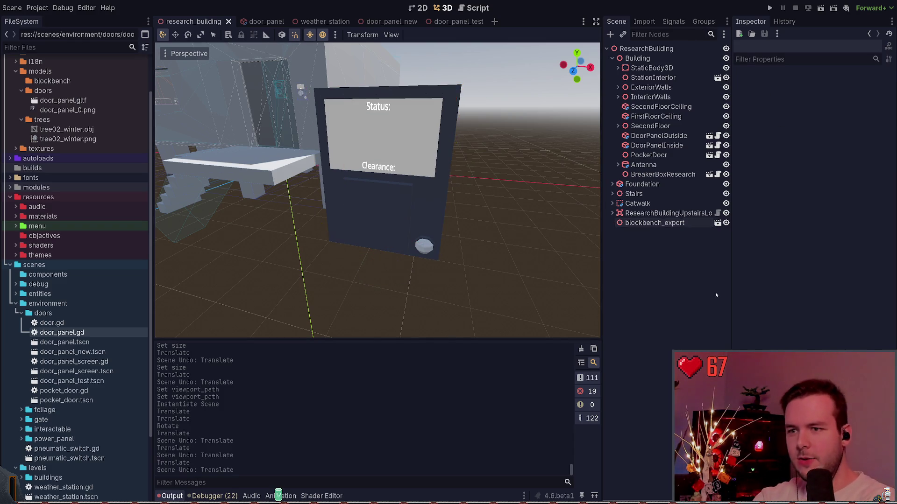
click(769, 8)
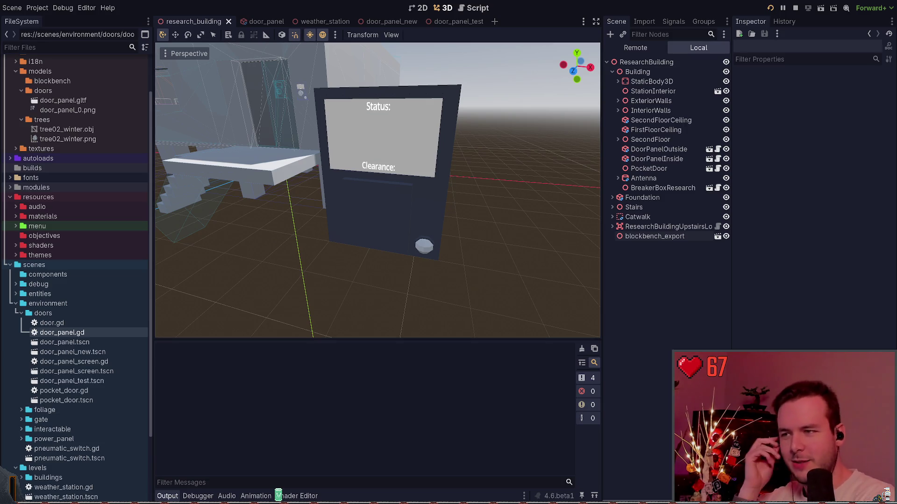
Continue the saved game and walk around the new terminal to its Status/Clearance screen
key(Return)
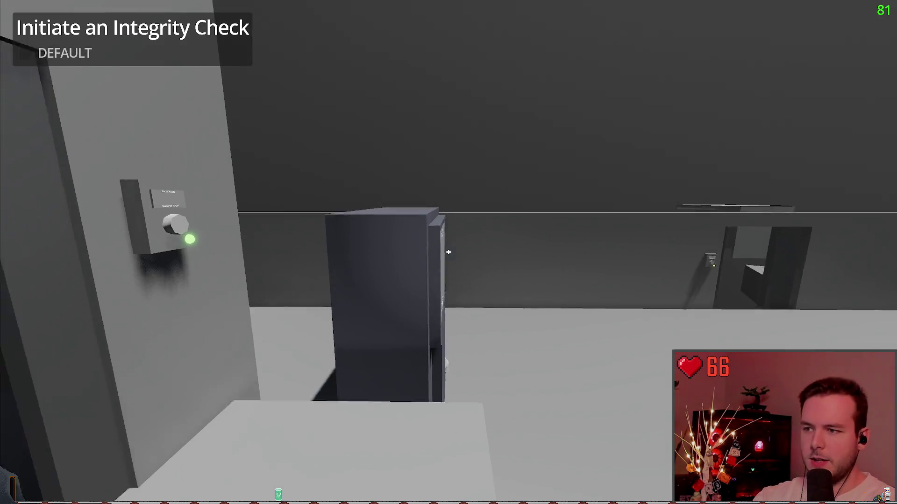
key(w)
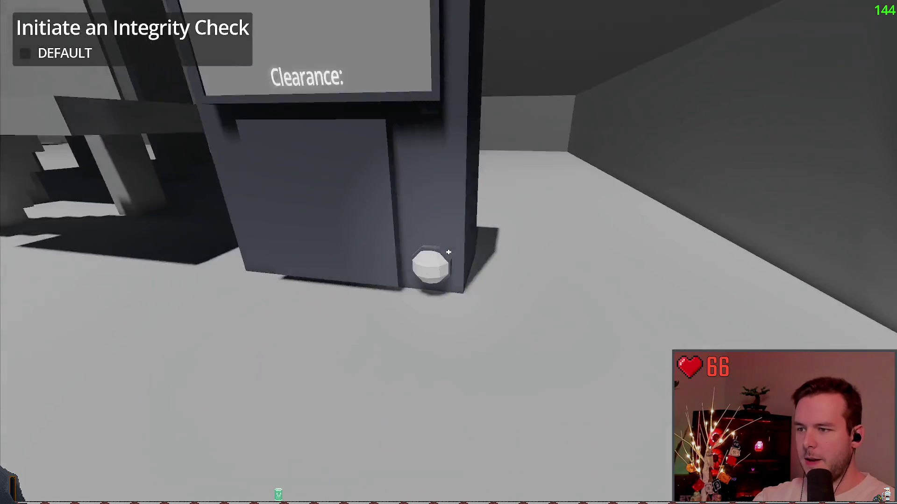
key(s)
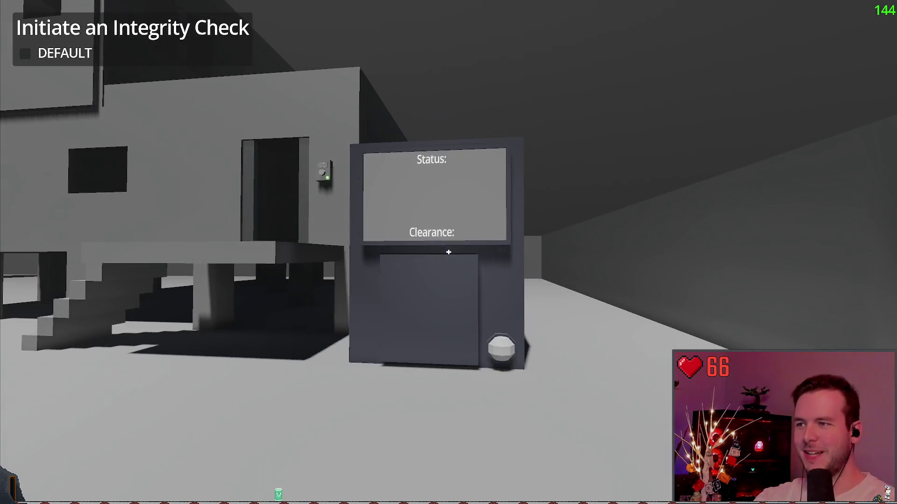
key(d)
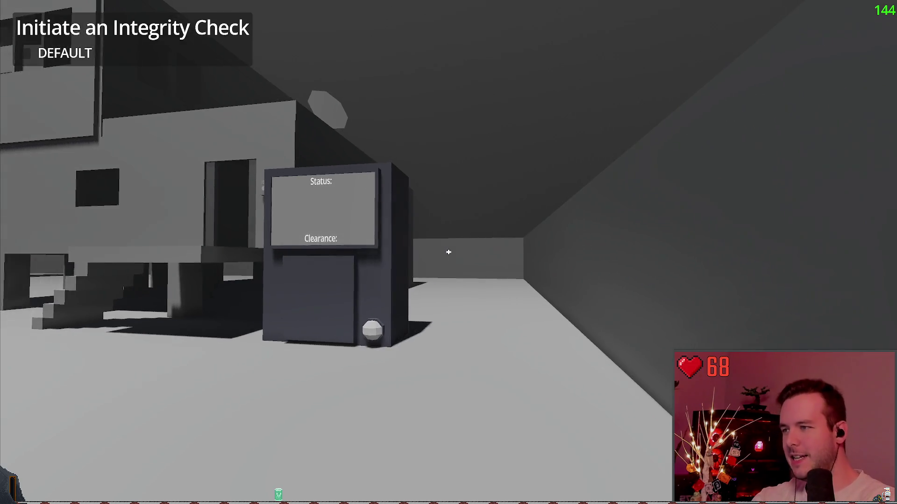
key(w)
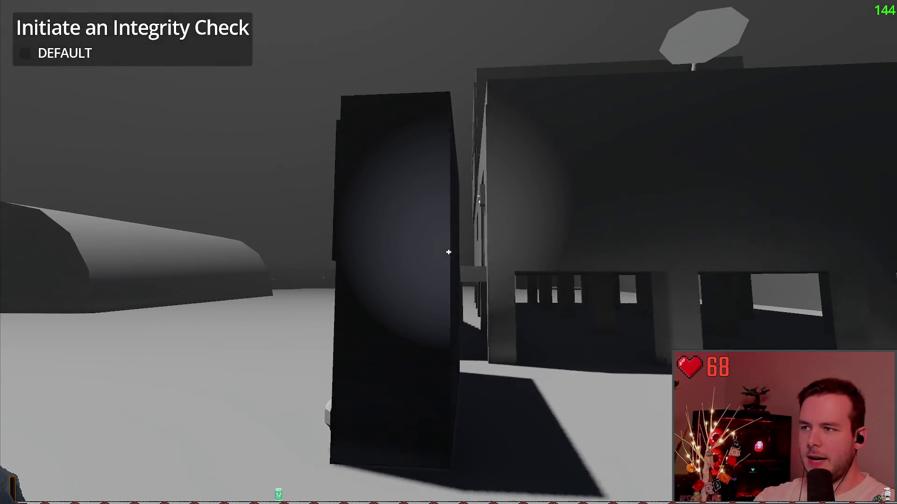
key(a)
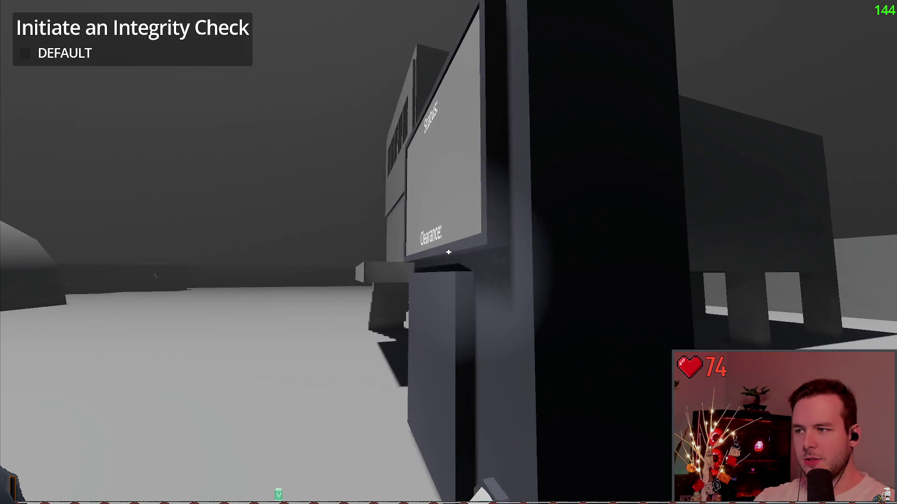
key(w)
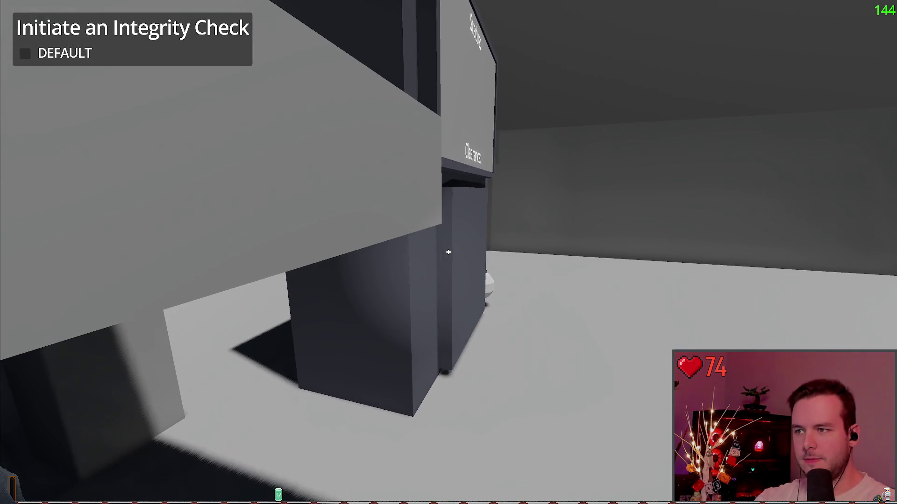
key(w)
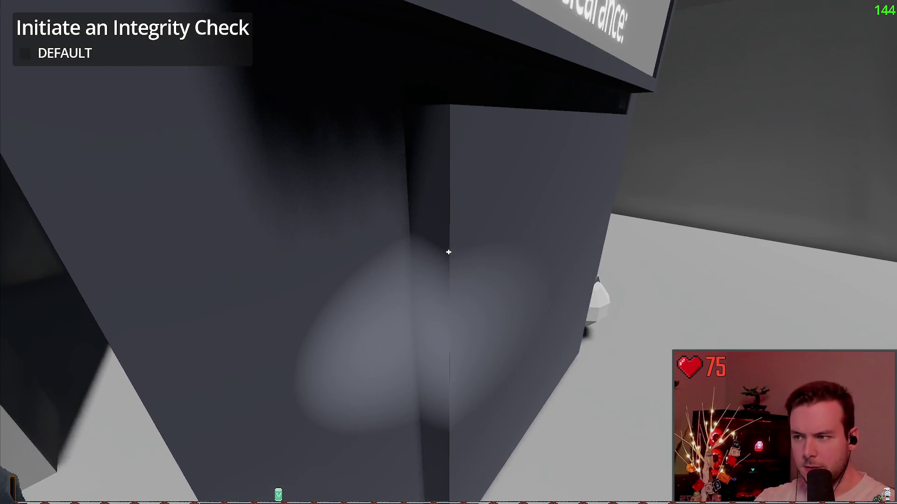
mouse_move(448, 252)
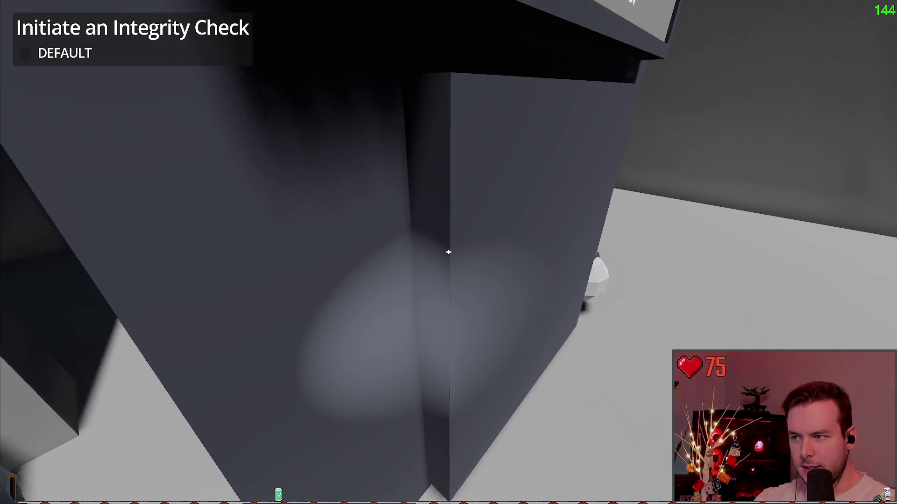
Check the button panel beside the door, then circle the Status/Clearance kiosk up close
key(w)
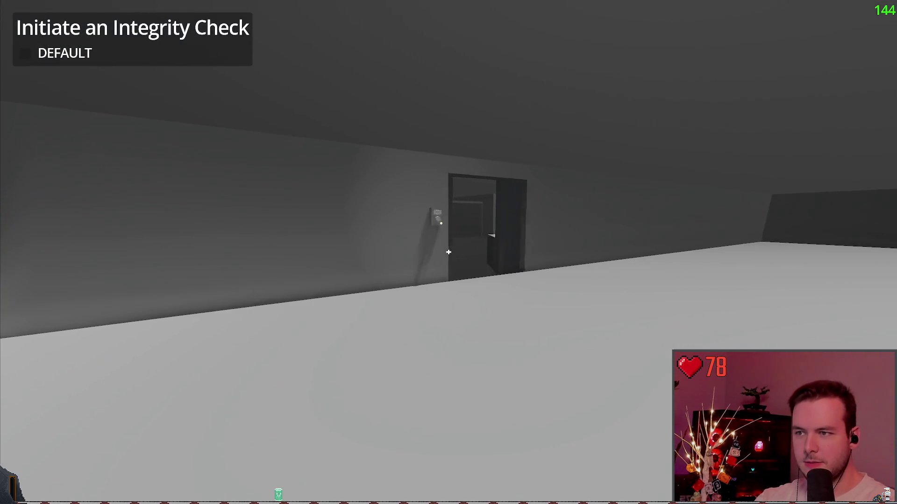
key(w)
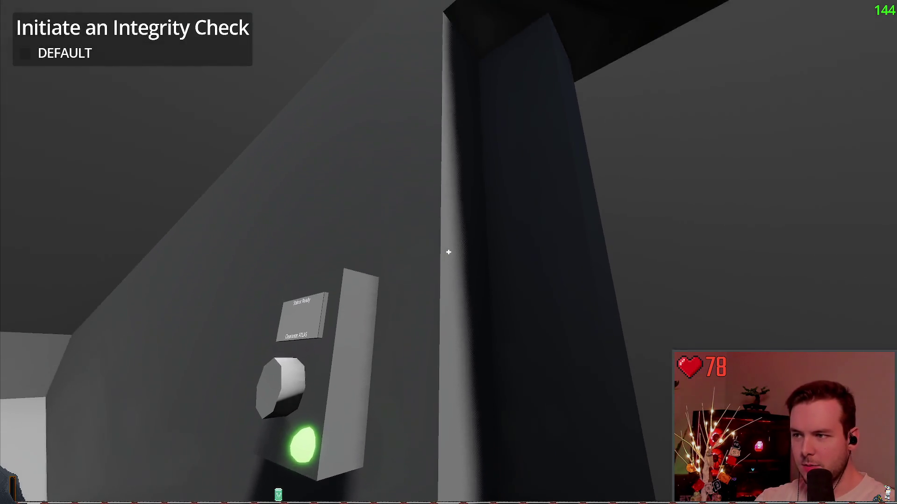
key(w)
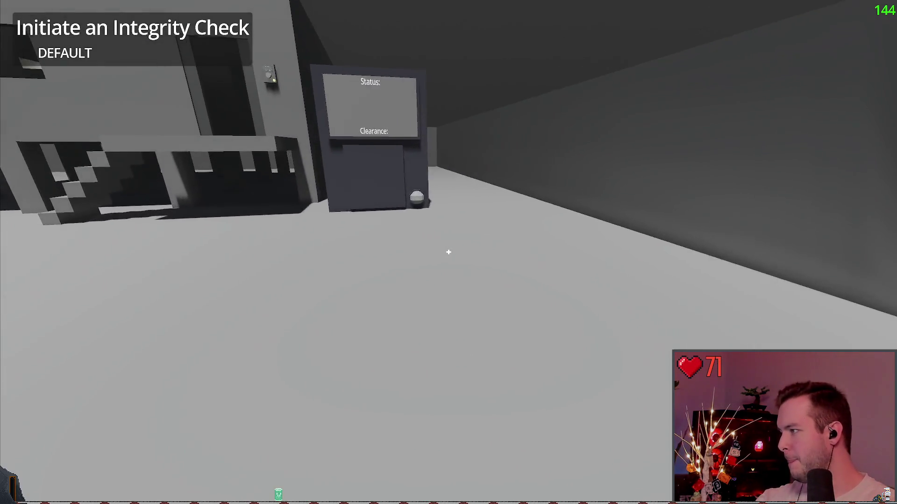
key(w)
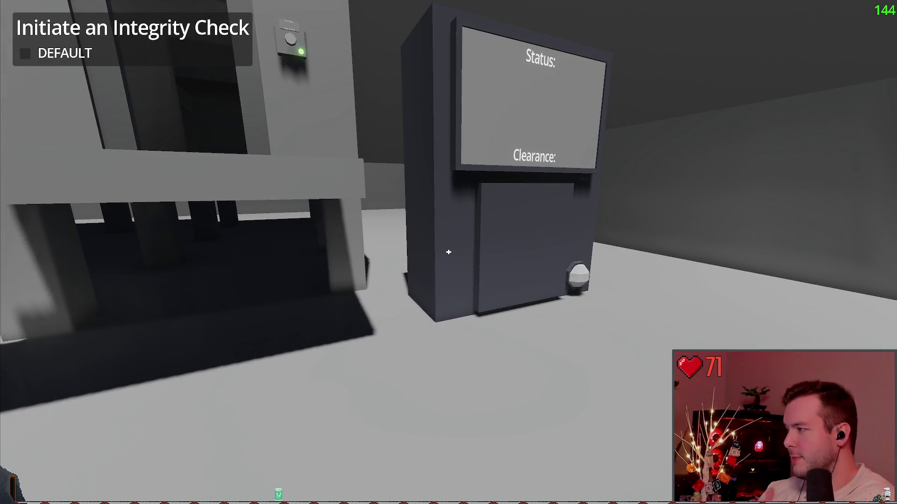
key(w)
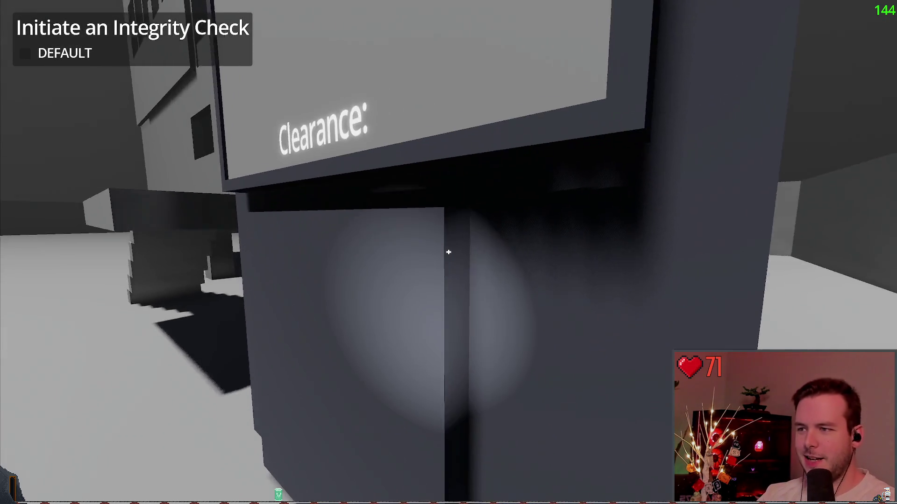
key(w)
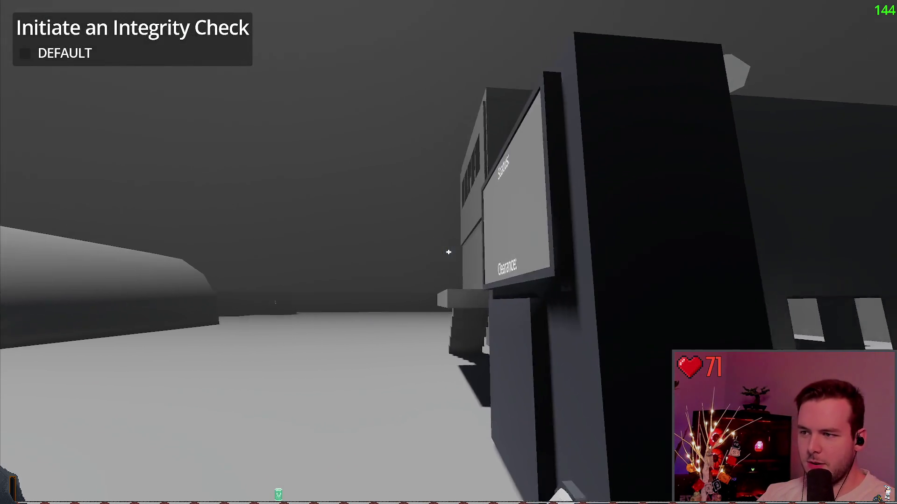
key(s)
key(w)
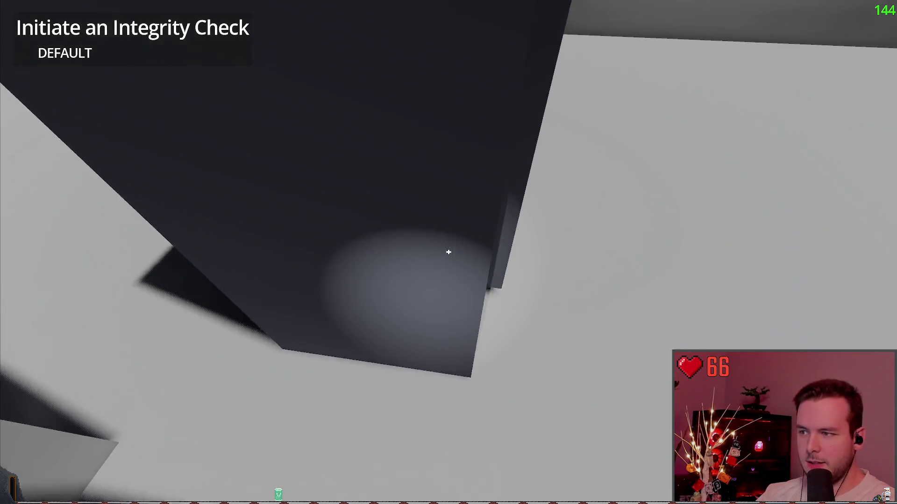
key(w)
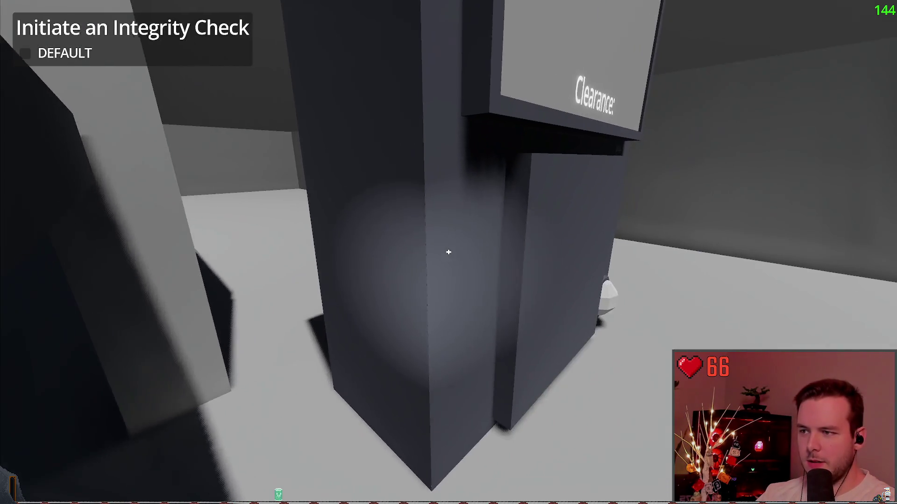
key(w)
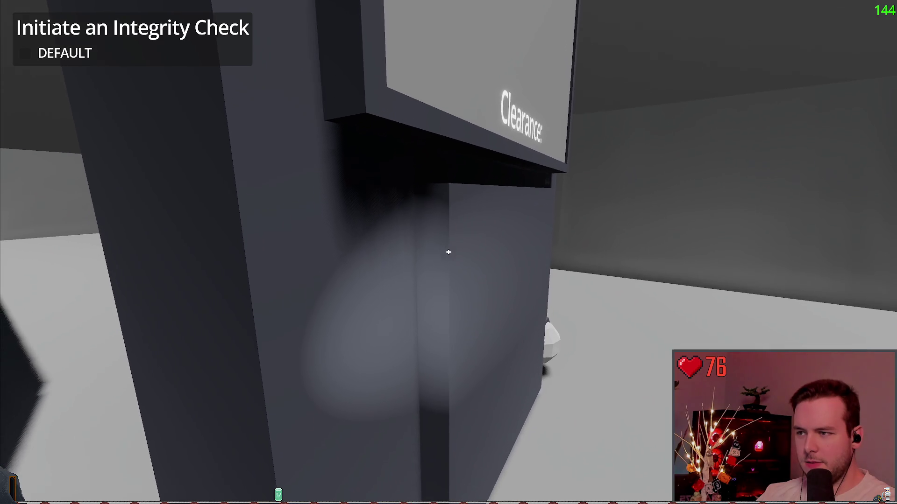
key(s)
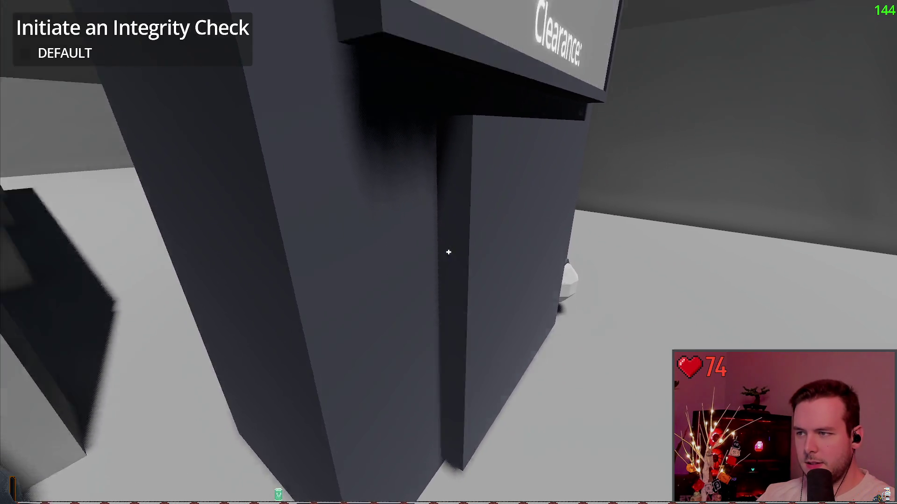
key(w)
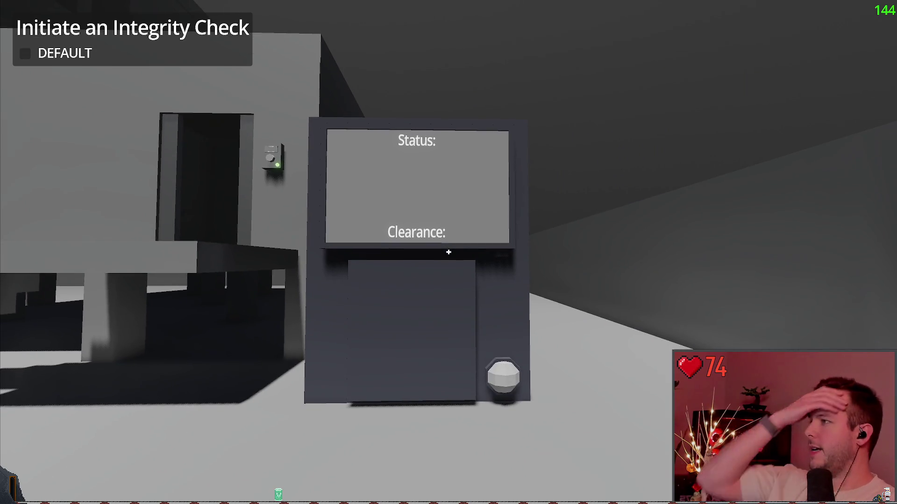
Open the pause menu and quit the game back to the editor
key(Escape)
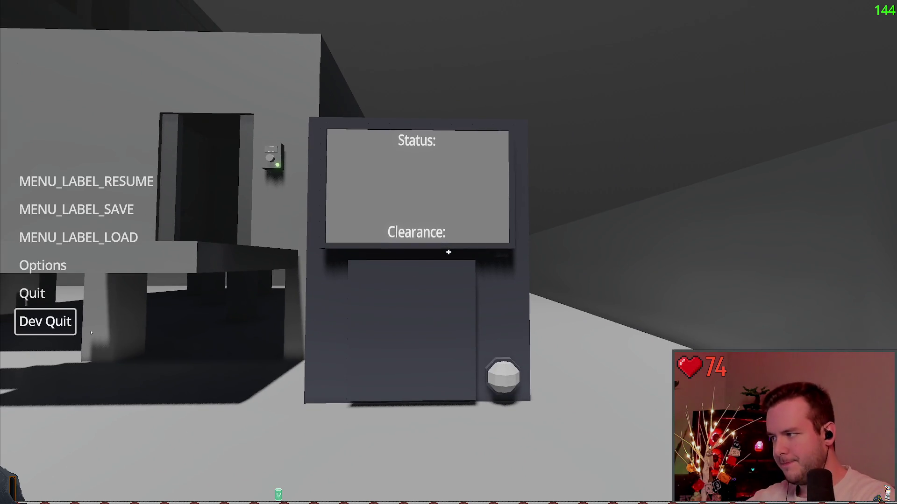
key(Escape)
key(d)
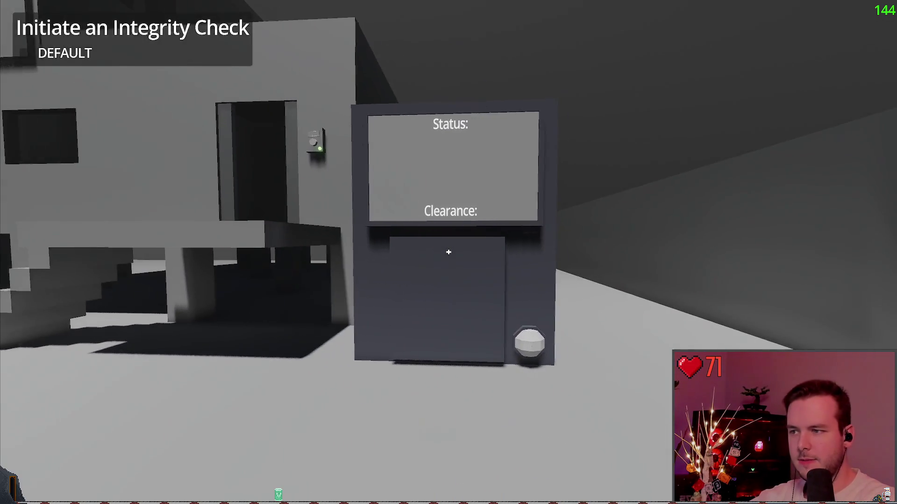
key(Escape)
click(43, 319)
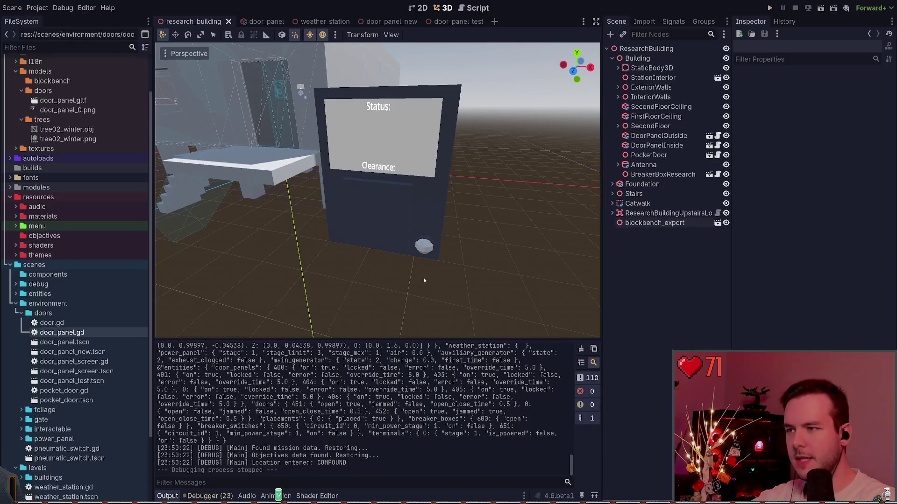
Delete the blockbench_export node and save the research_building scene
click(663, 223)
key(Delete)
key(ctrl+s)
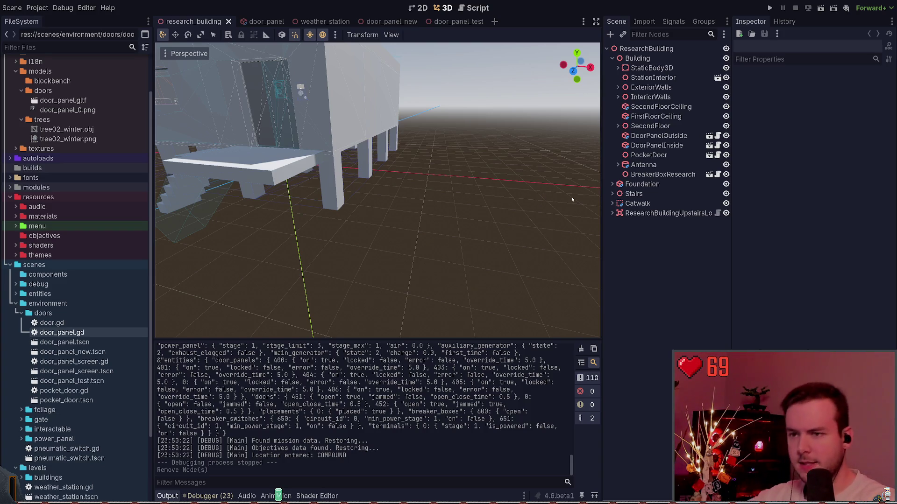
Switch to door_panel_test and check the status_light node
click(452, 22)
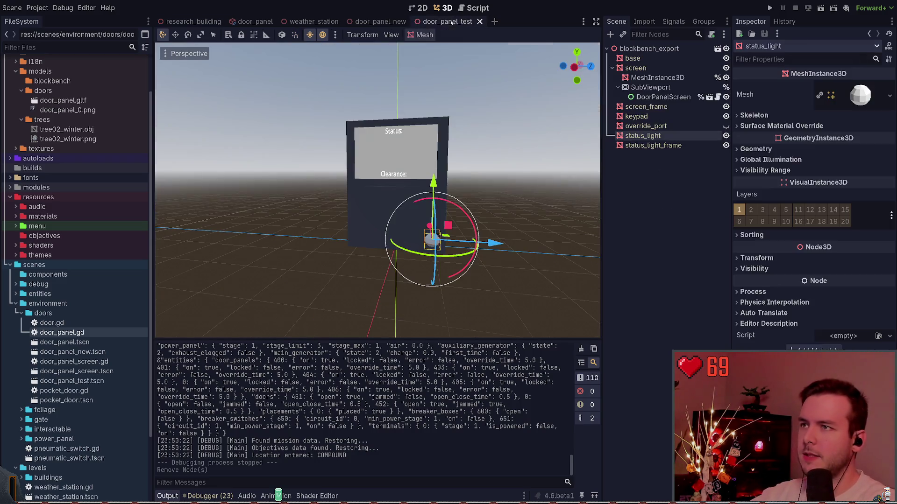
click(669, 201)
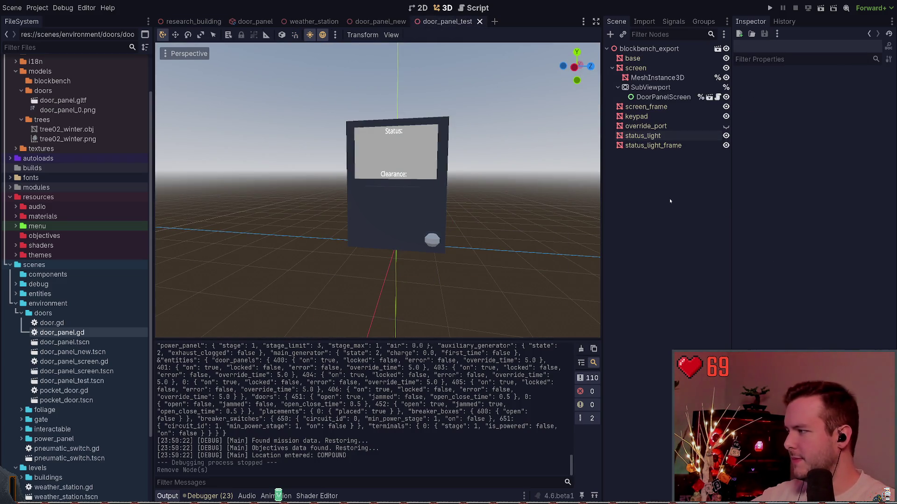
click(643, 136)
click(680, 180)
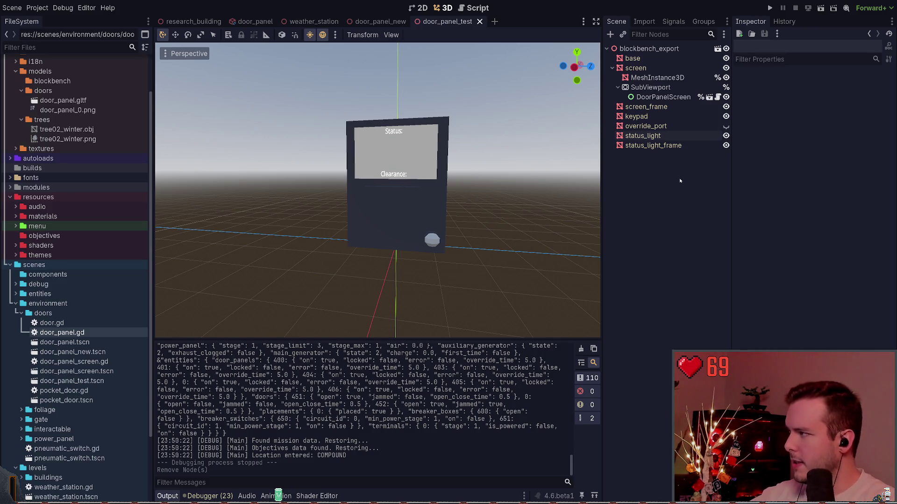
click(663, 134)
click(641, 156)
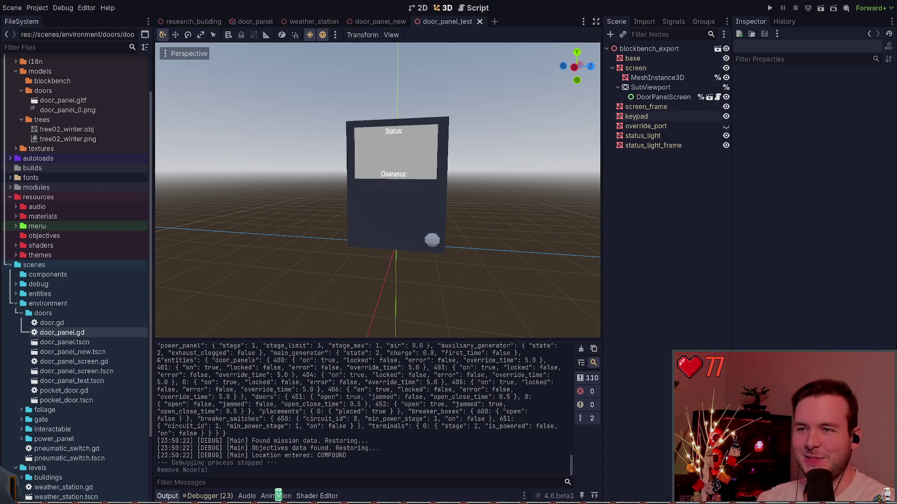
click(636, 116)
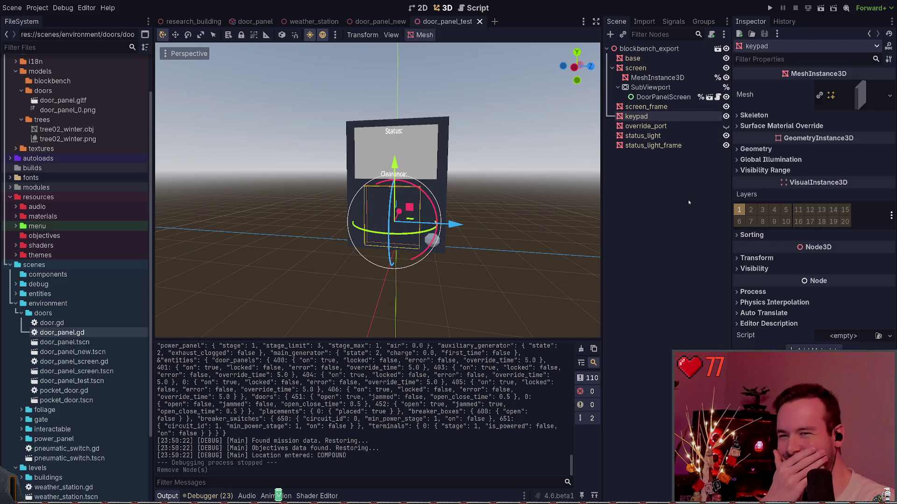
Click through the override_port, status_light and keypad nodes of the door panel
click(651, 126)
click(644, 136)
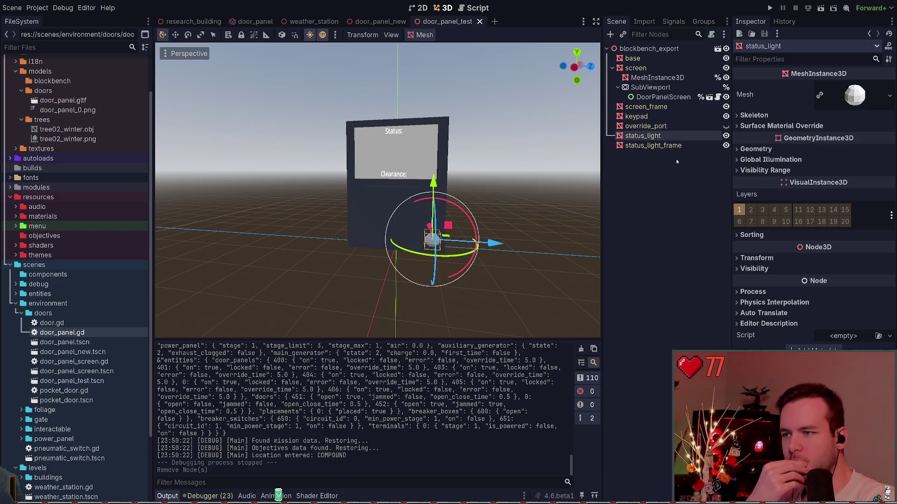
click(645, 126)
click(636, 117)
click(654, 161)
click(637, 117)
click(653, 170)
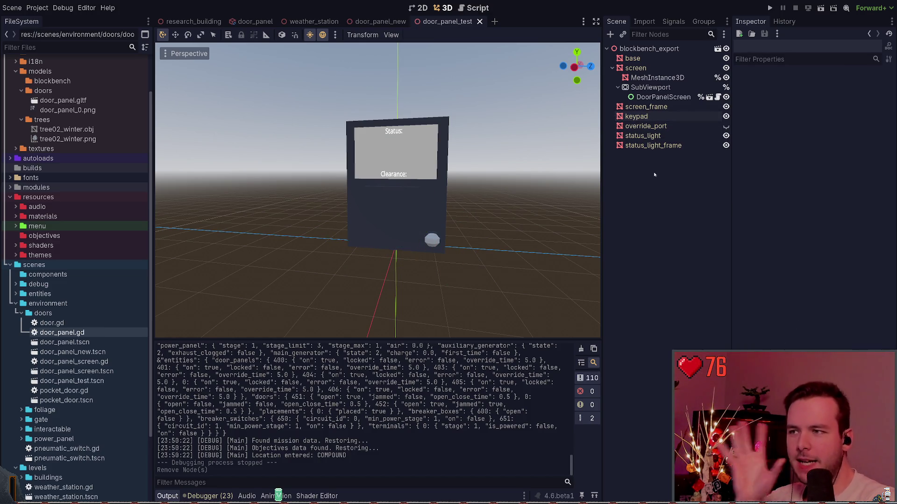
Fly the viewport camera around the door panel to view it from several angles
key(w)
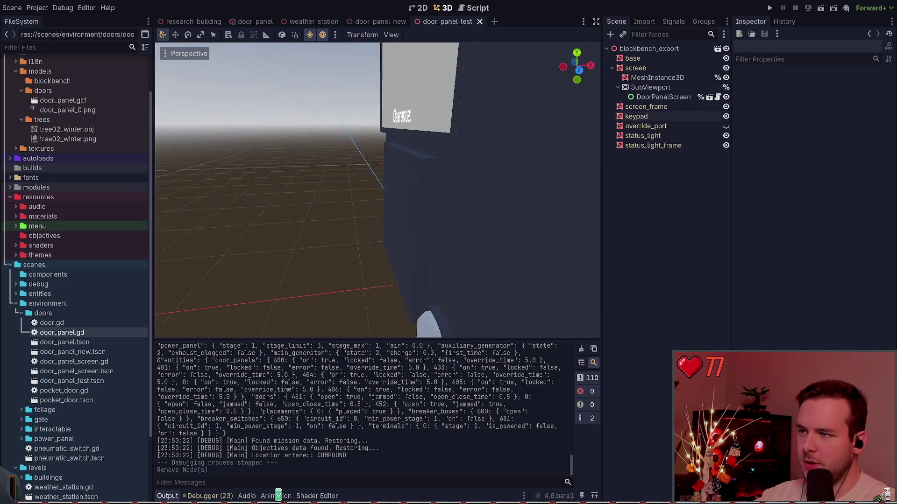
key(w)
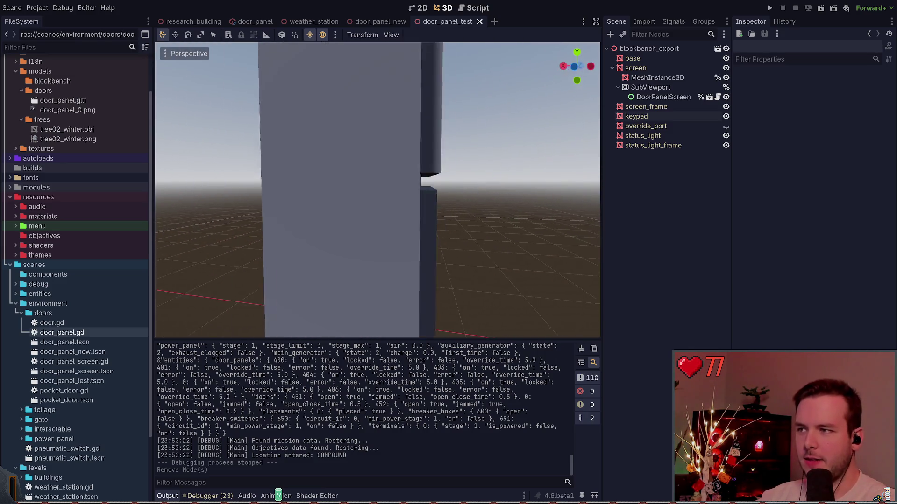
key(s)
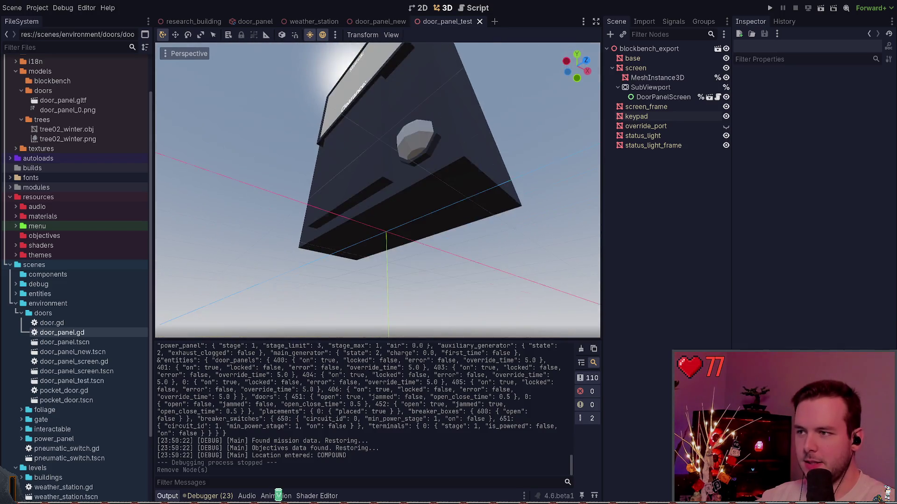
key(w)
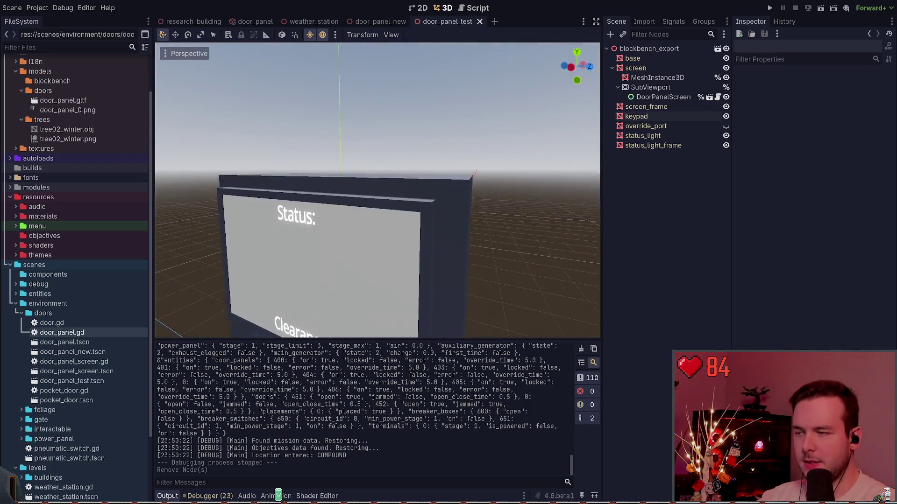
key(s)
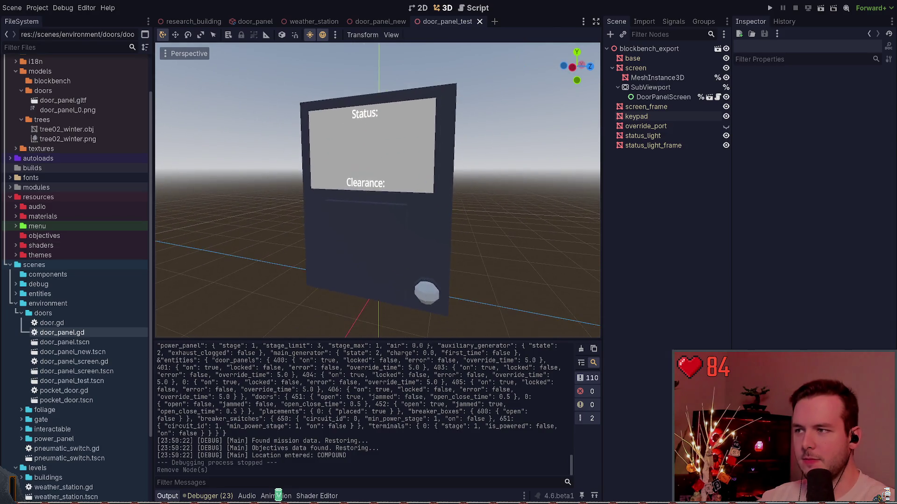
Inspect screen_frame and the screen plane's mesh size, then switch to door_panel_new
click(646, 106)
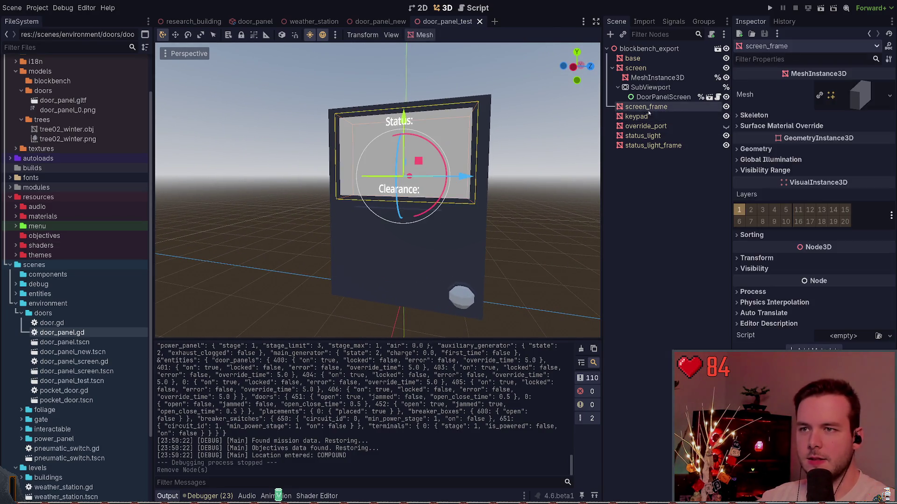
click(649, 80)
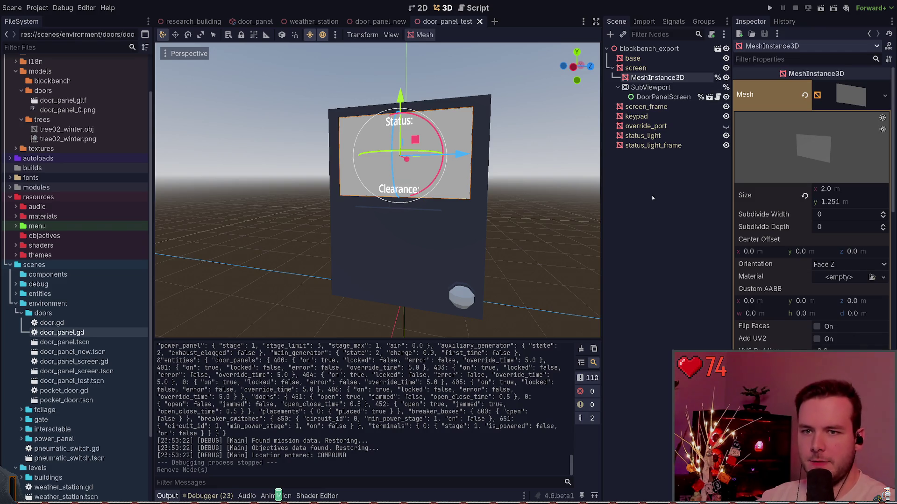
click(374, 22)
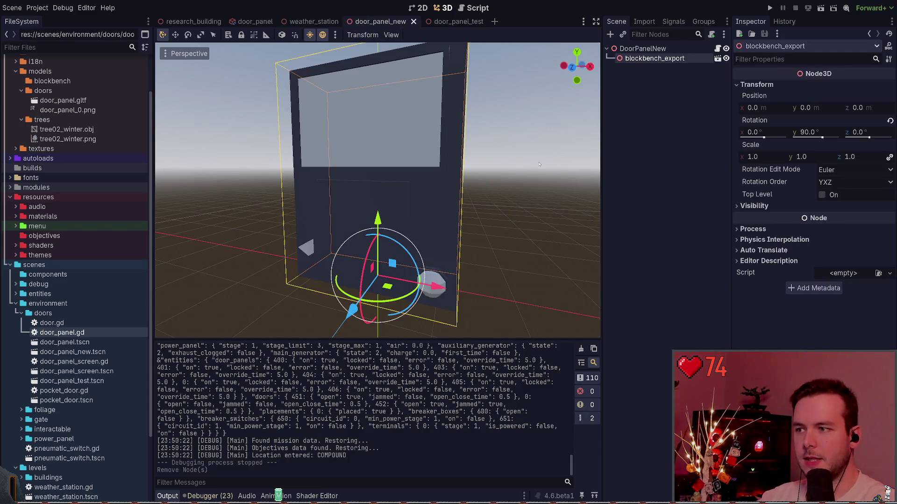
click(636, 111)
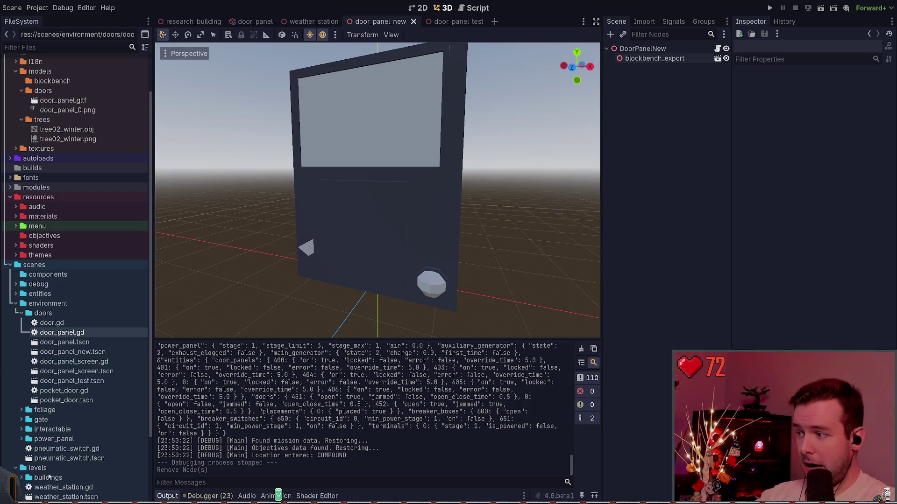
key(alt+Tab)
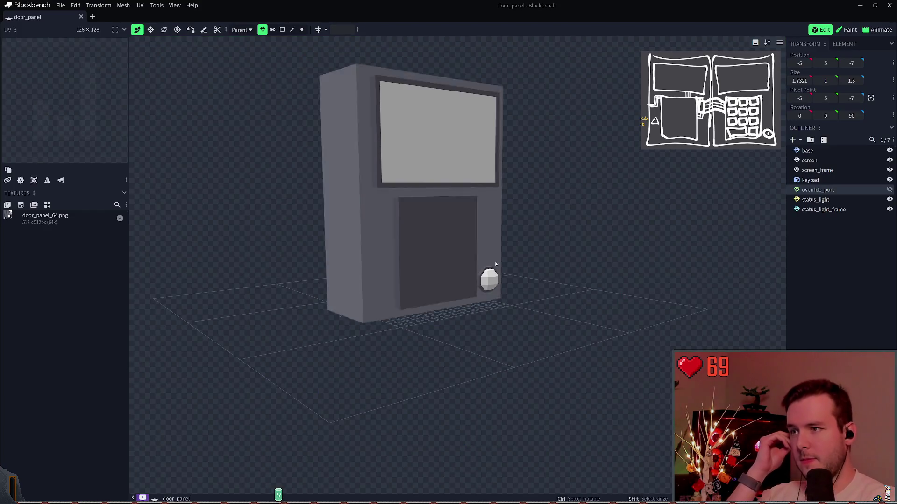
Save the door_panel model and zoom out to see the whole panel
mouse_move(571, 222)
mouse_down()
mouse_move(598, 269)
mouse_move(504, 232)
mouse_move(592, 243)
mouse_move(564, 255)
mouse_move(601, 250)
mouse_move(609, 244)
mouse_move(602, 234)
mouse_move(620, 229)
mouse_move(589, 232)
mouse_move(586, 186)
mouse_move(635, 184)
mouse_move(665, 199)
mouse_move(559, 214)
mouse_move(637, 251)
mouse_up()
key(ctrl+s)
scroll(640, 254, up, 6)
scroll(759, 213, down, 3)
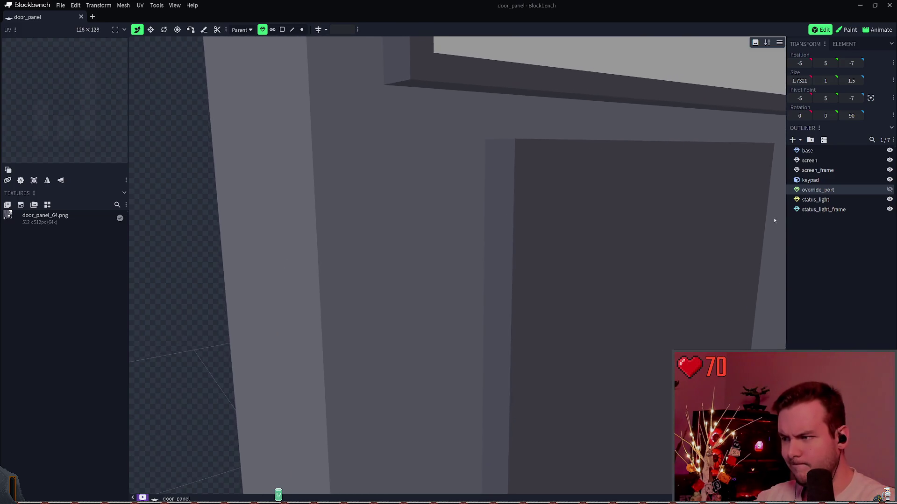
mouse_move(778, 220)
mouse_down()
mouse_move(651, 166)
mouse_move(660, 211)
mouse_move(646, 219)
mouse_up()
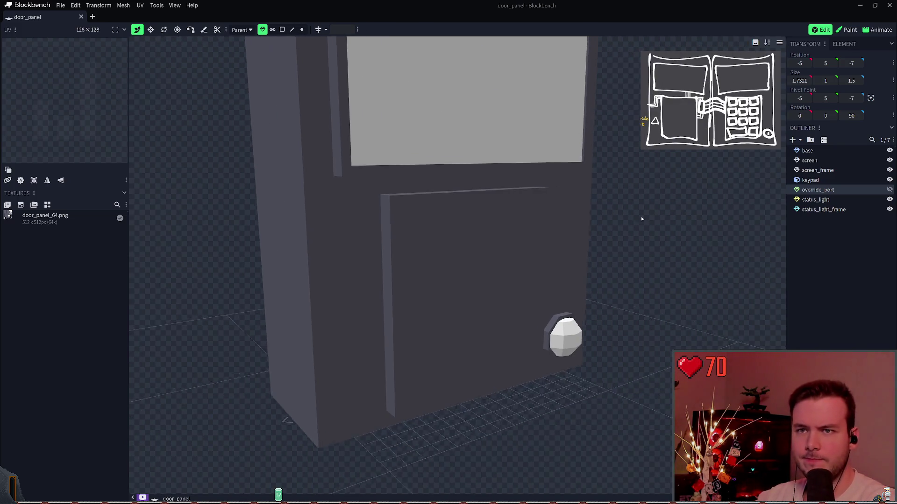
Select each part in turn: base, screen, screen_frame, keypad, override_port, status_light
click(807, 150)
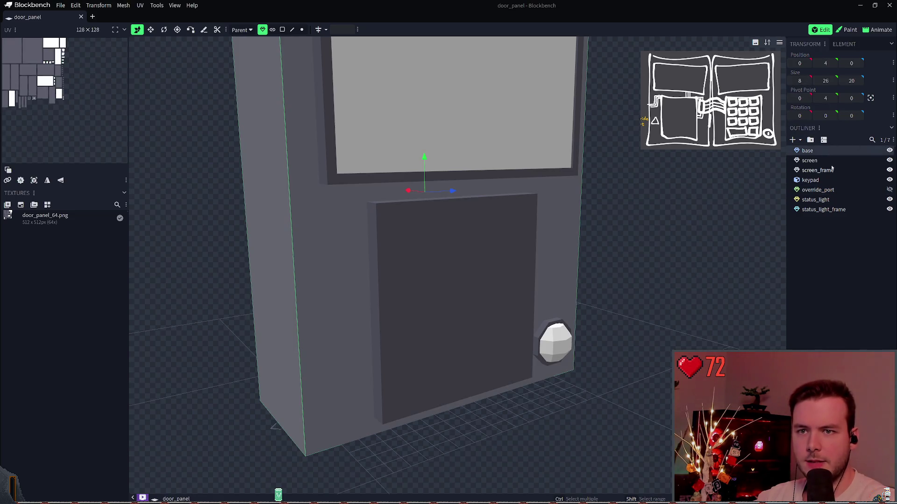
click(810, 161)
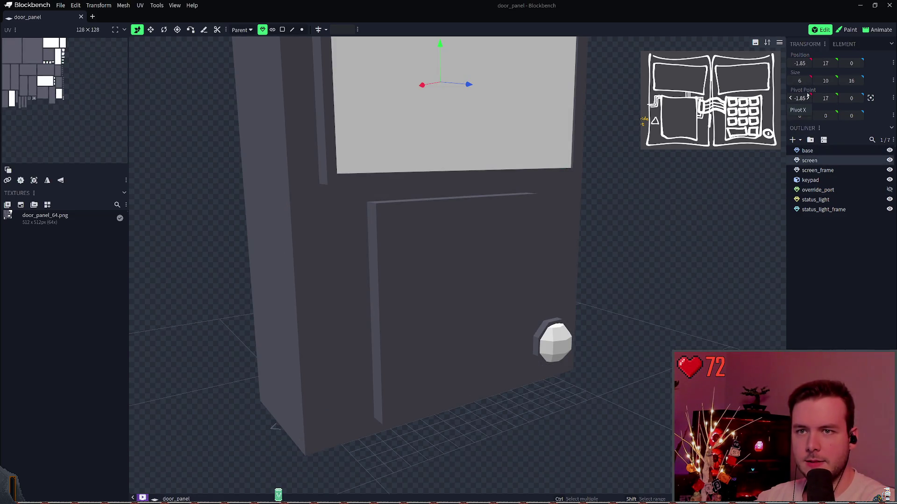
click(818, 169)
click(812, 179)
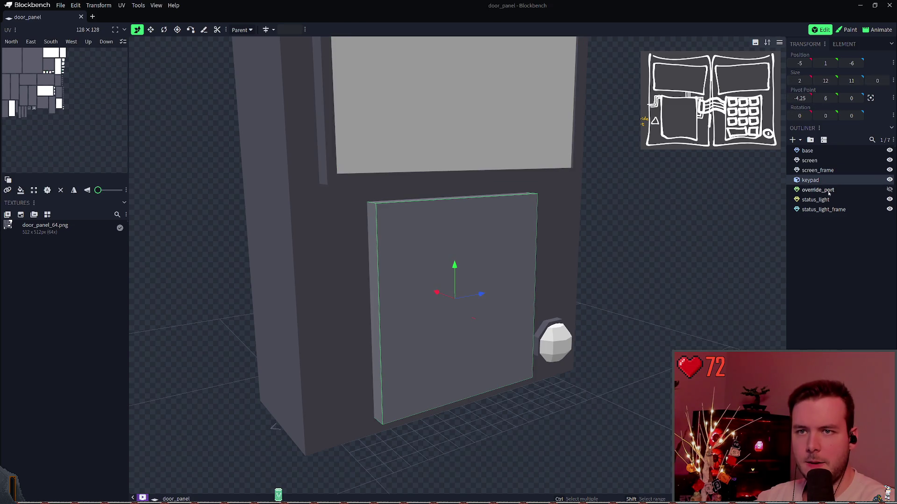
click(817, 190)
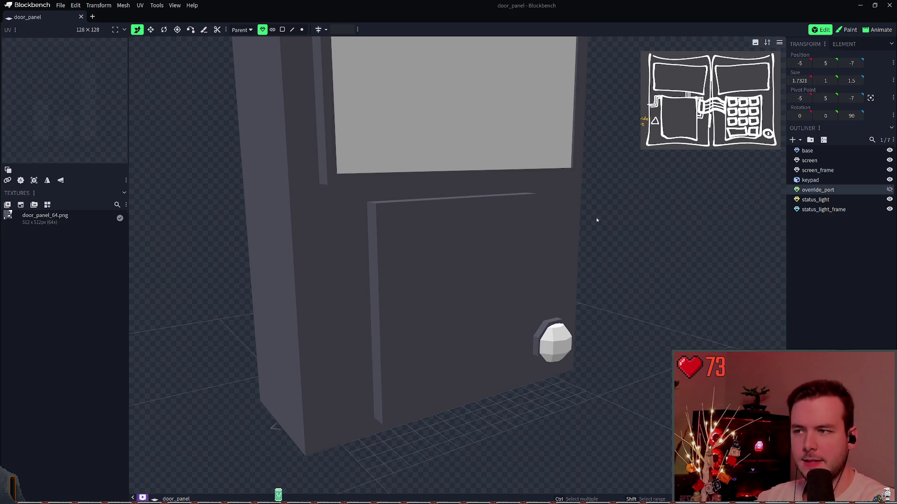
key(Down)
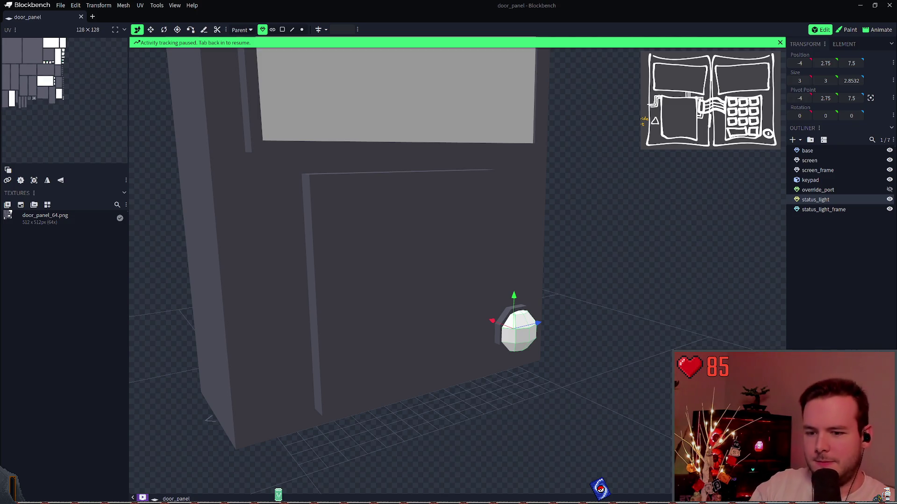
Recentre the view, check status_light_frame and status_light, and save the door_panel model
click(812, 252)
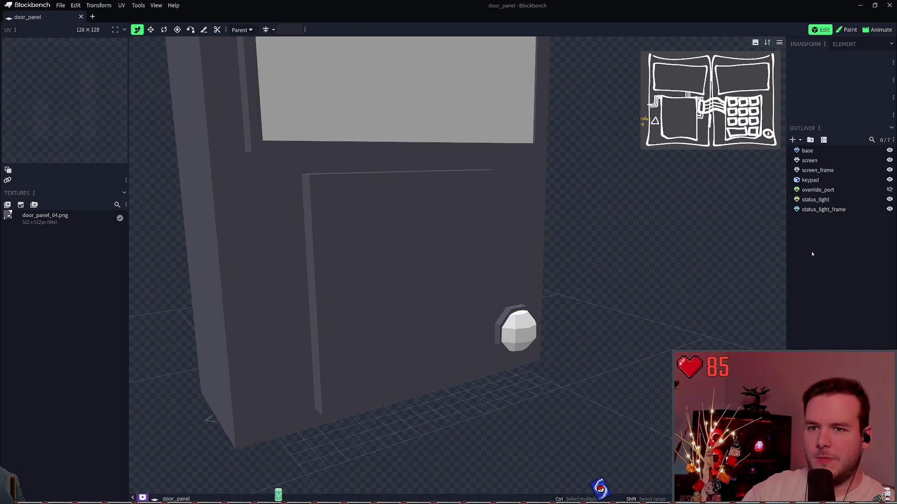
scroll(579, 285, up, 3)
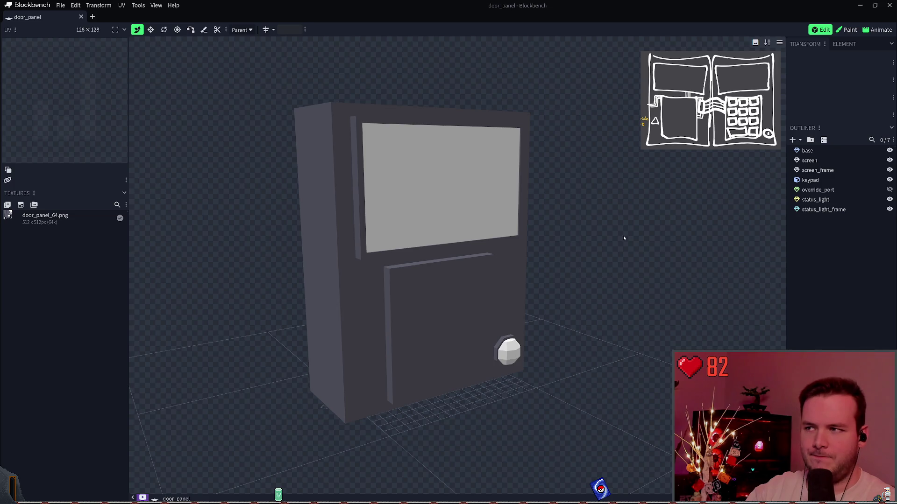
drag(623, 238, 613, 231)
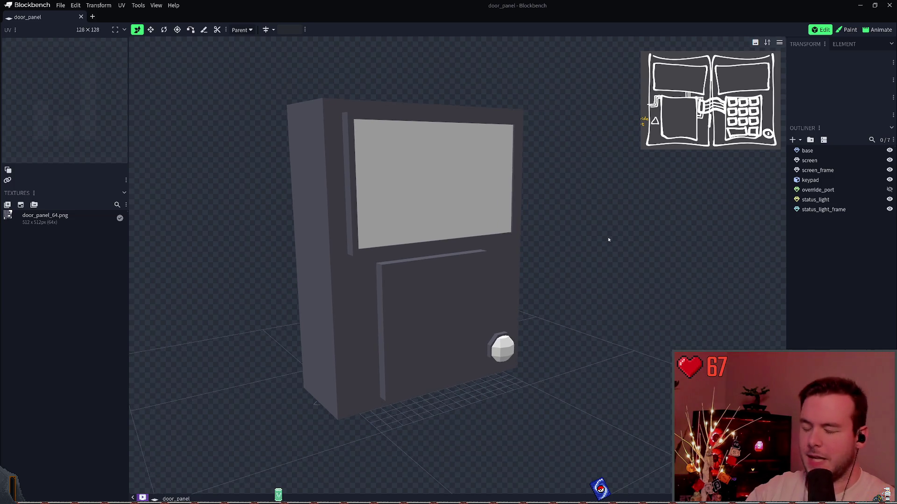
click(821, 210)
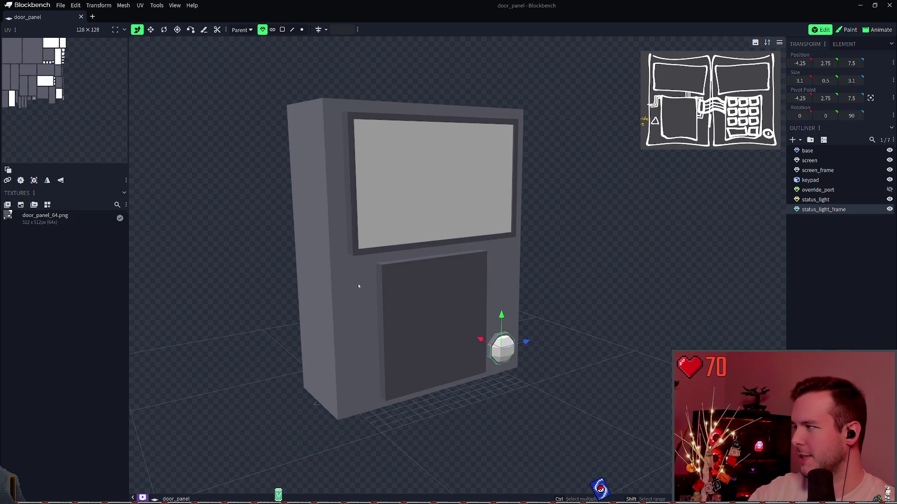
click(813, 199)
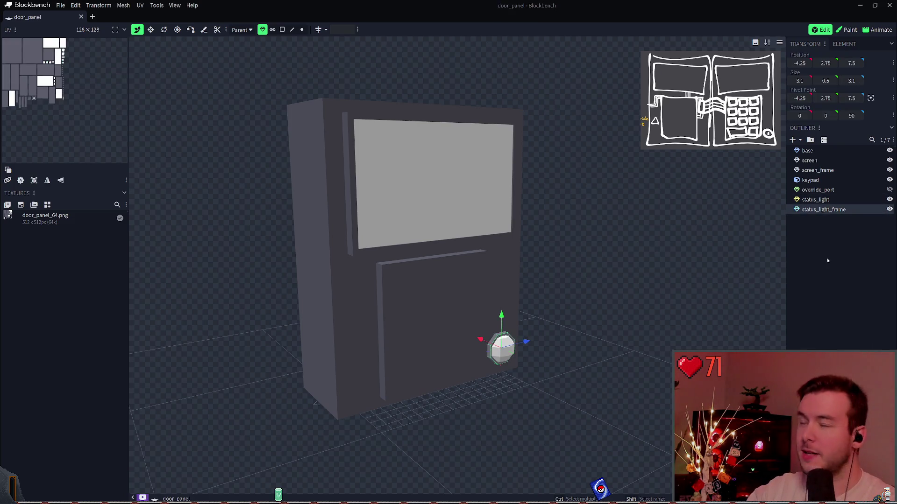
click(840, 250)
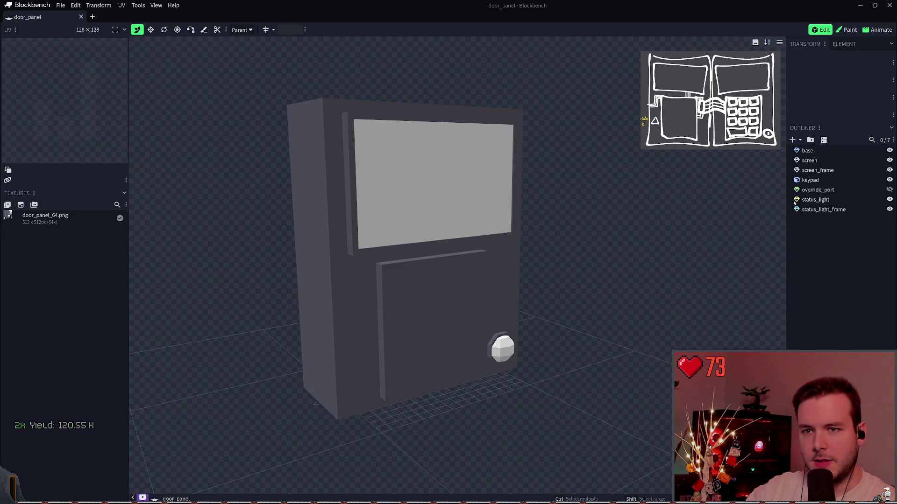
click(806, 207)
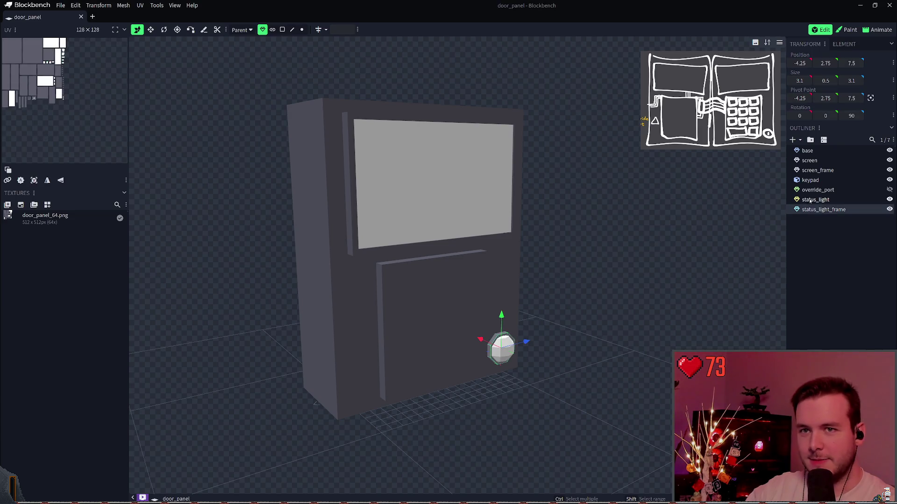
click(808, 200)
click(812, 234)
key(ctrl+s)
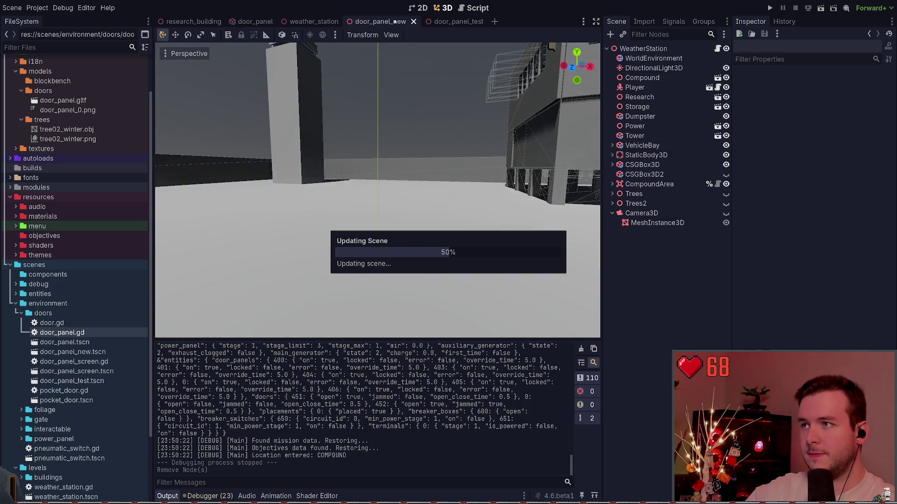
Close door_panel_new and door_panel_test, then delete Camera3D from weather_station and save
click(413, 22)
click(411, 21)
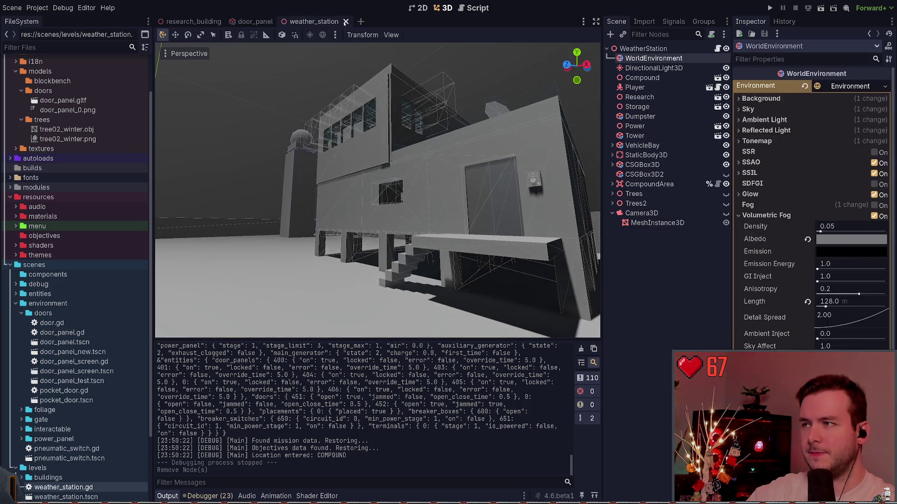
click(643, 214)
click(649, 229)
click(651, 214)
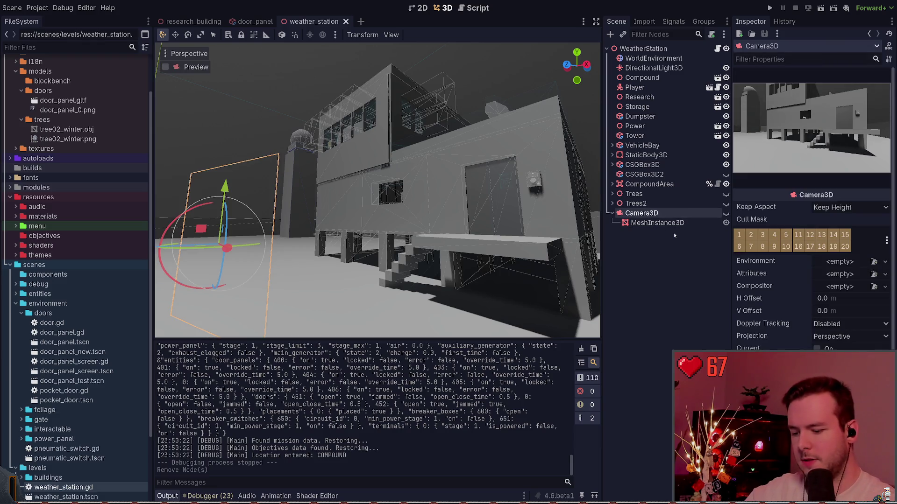
key(Delete)
key(ctrl+s)
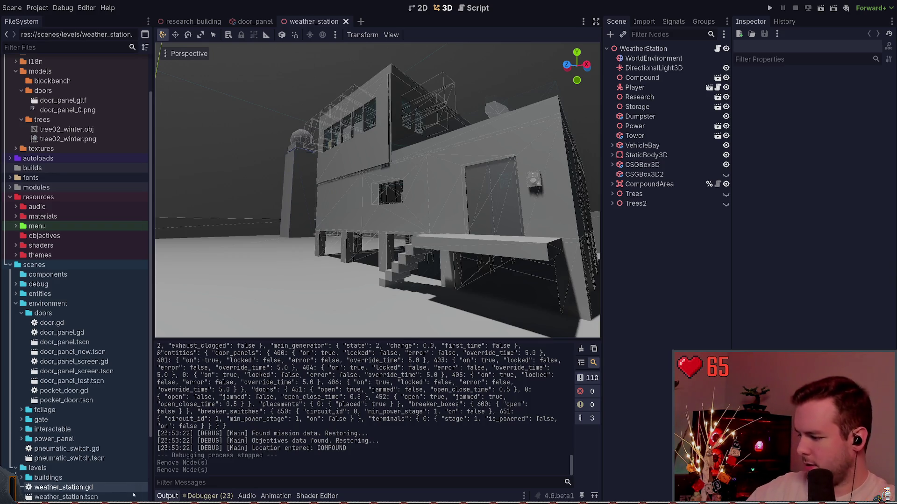
key(alt+Tab)
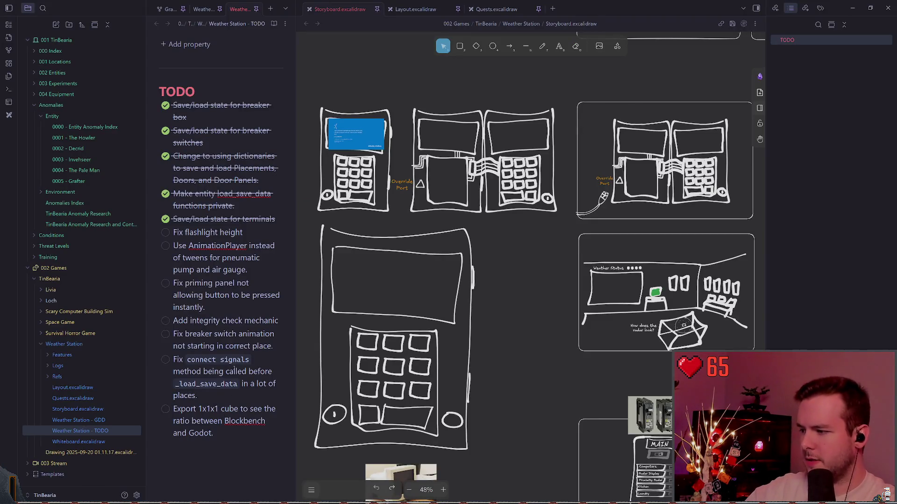
Leave the TODO note and drop down the PowerShell terminal over the Godot editor
scroll(234, 369, down, 2)
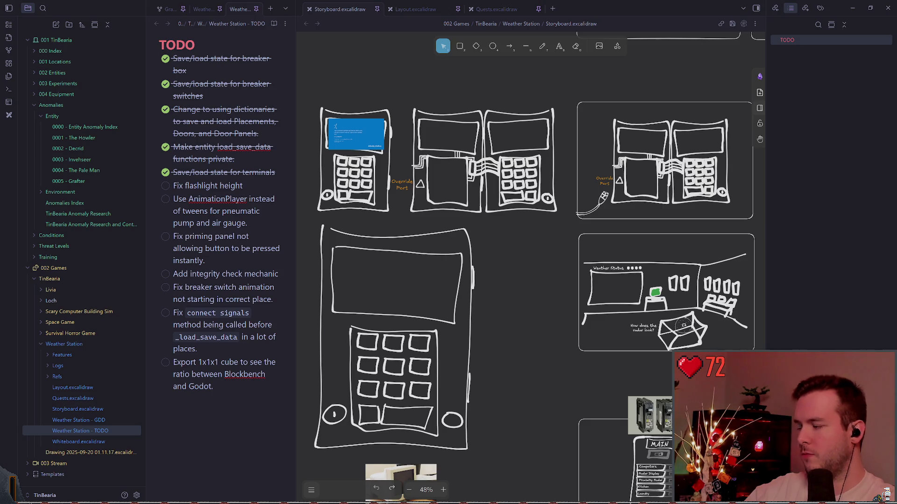
key(alt+Tab)
key(super+grave)
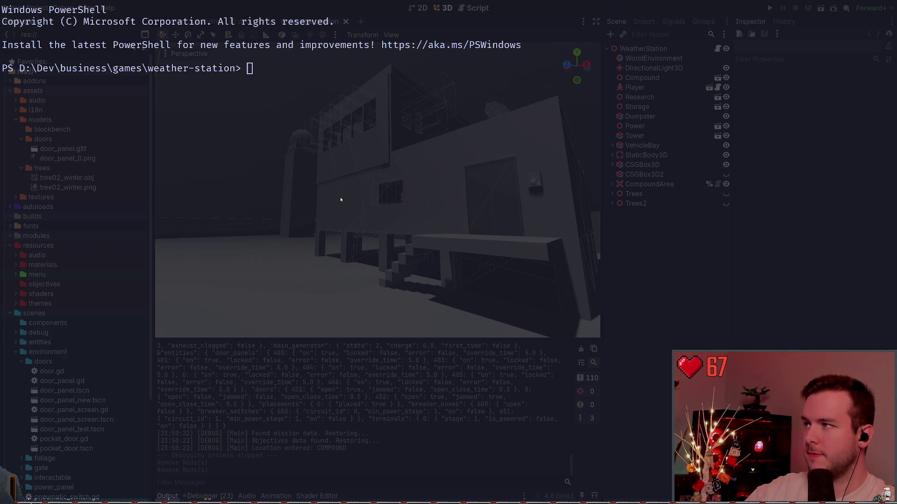
Check git status and view the diff of the autoloads folder
text(git status)
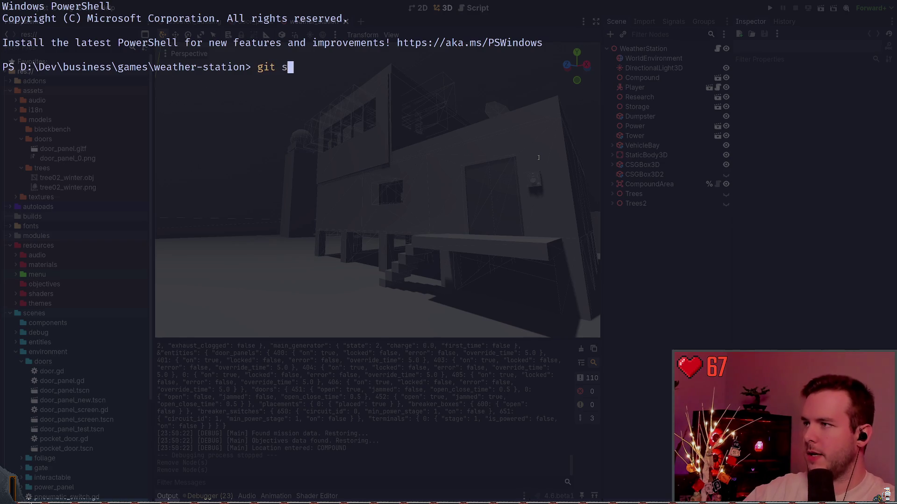
key(Return)
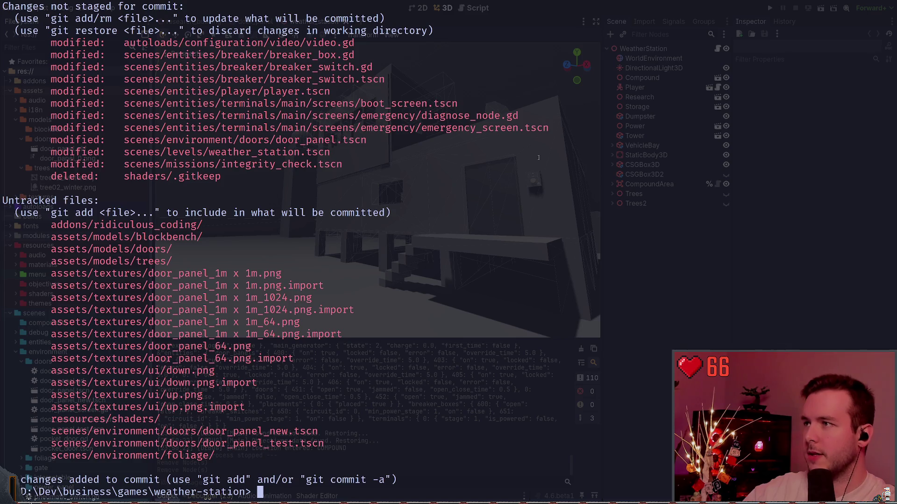
text(git diff a)
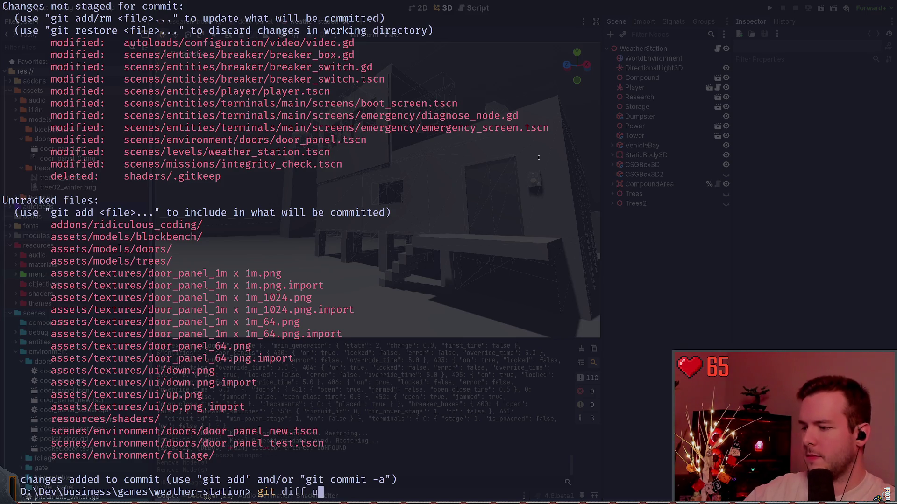
key(Tab)
key(Return)
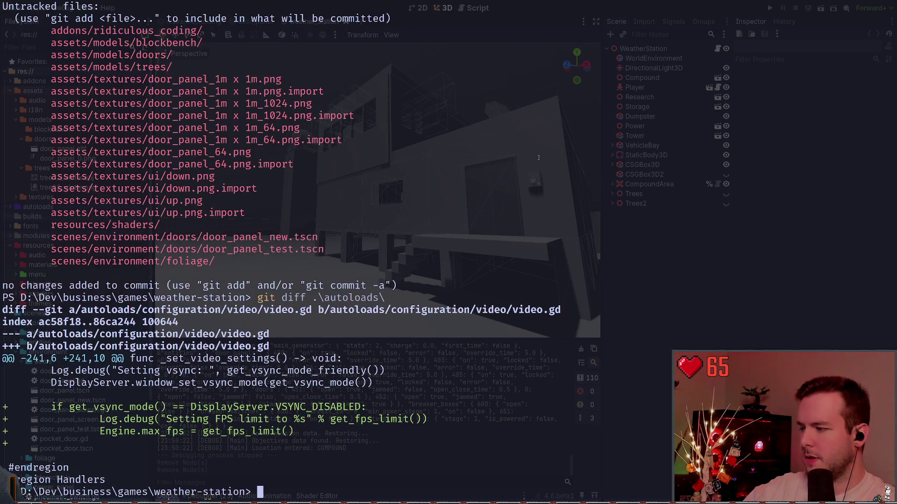
Stage .\autoloads\ and commit it as "fix: Fix max FPS not being set on startup."
text(git add .\a)
key(Tab)
key(Return)
text(gic)
key(BackSpace)
text(t comit -)
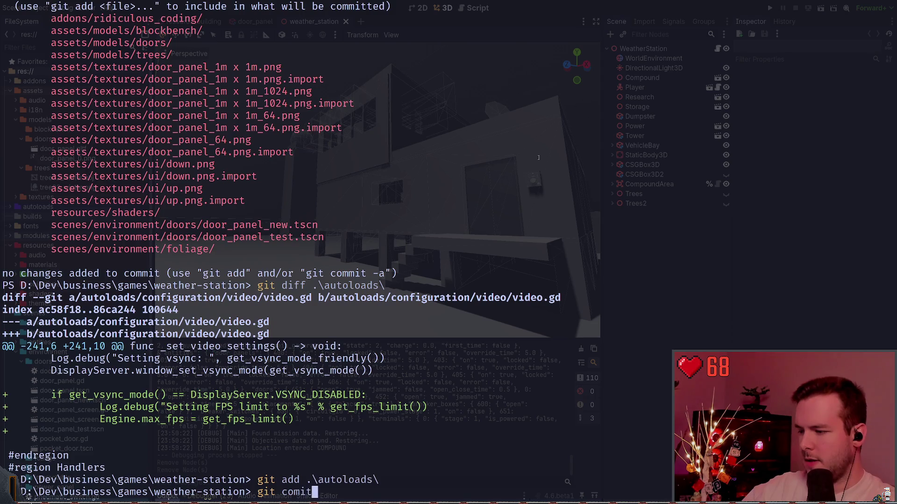
key(BackSpace)
key(BackSpace)
key(BackSpace)
text(mit -m "f)
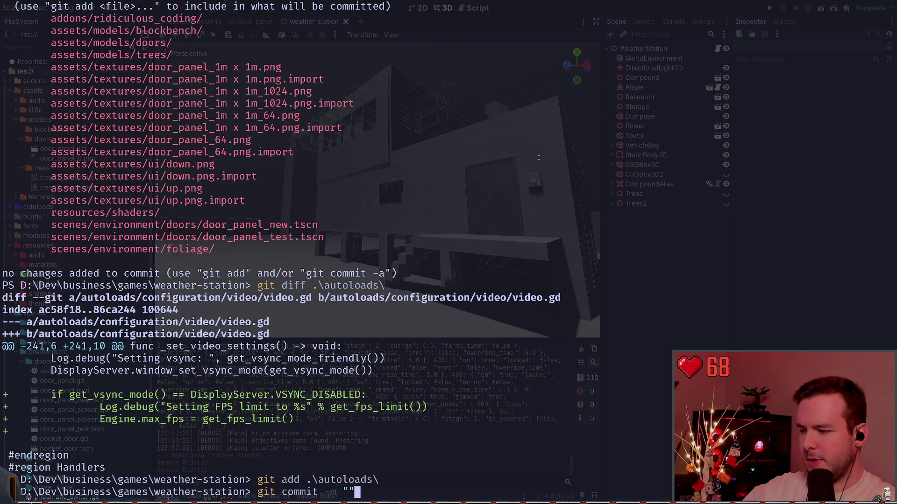
text(ix: )
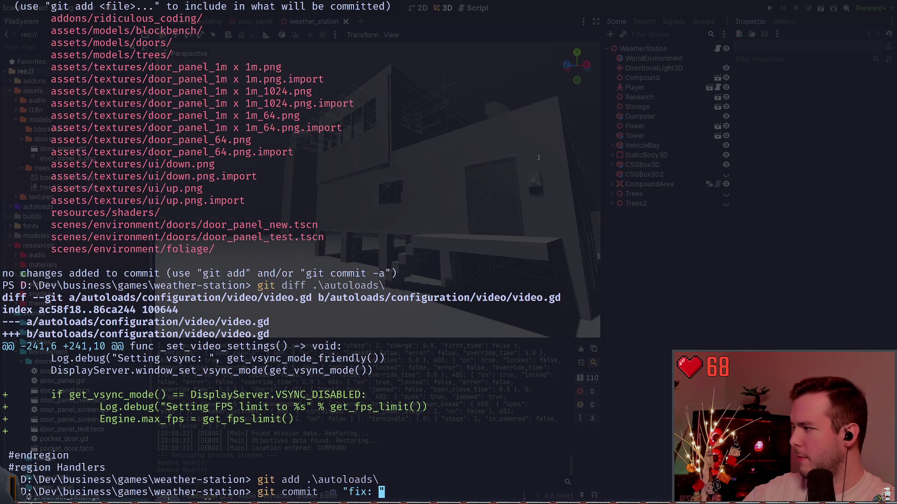
text(Fix)
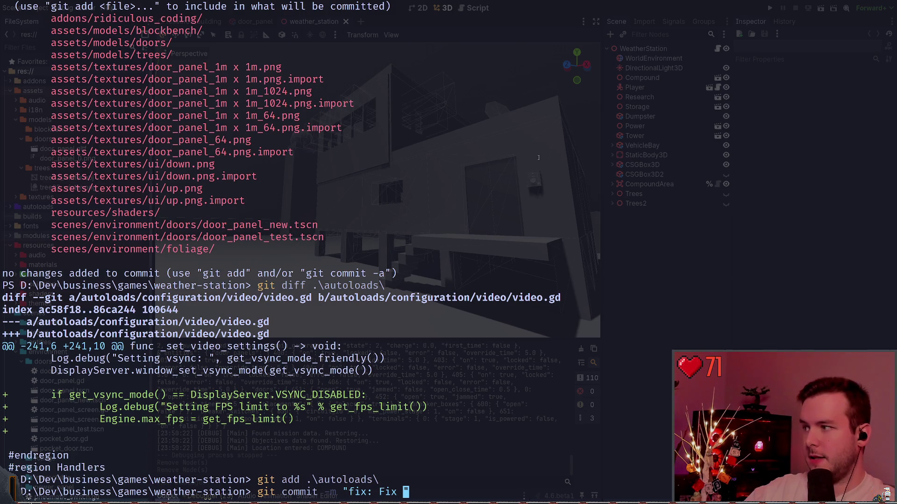
text(max FPS not b)
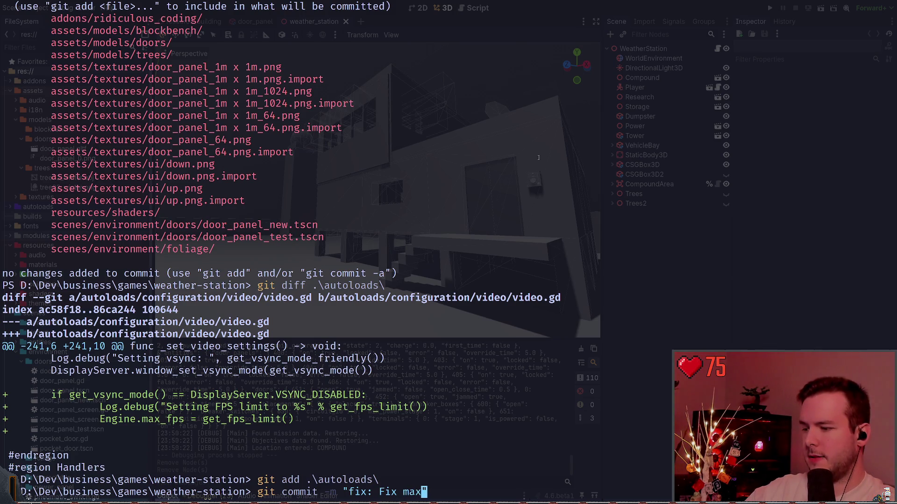
text(eing se)
key(BackSpace)
key(BackSpace)
key(BackSpace)
key(BackSpace)
key(BackSpace)
key(BackSpace)
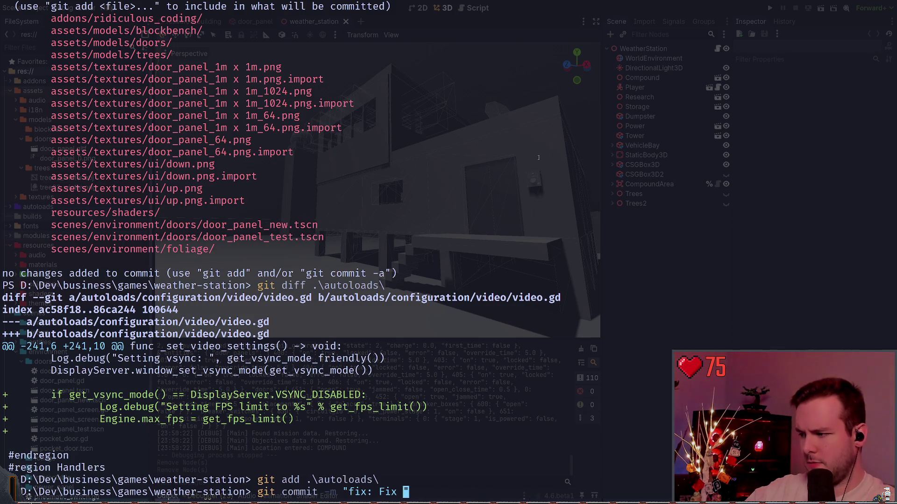
text(max FP)
text(S not being set on st)
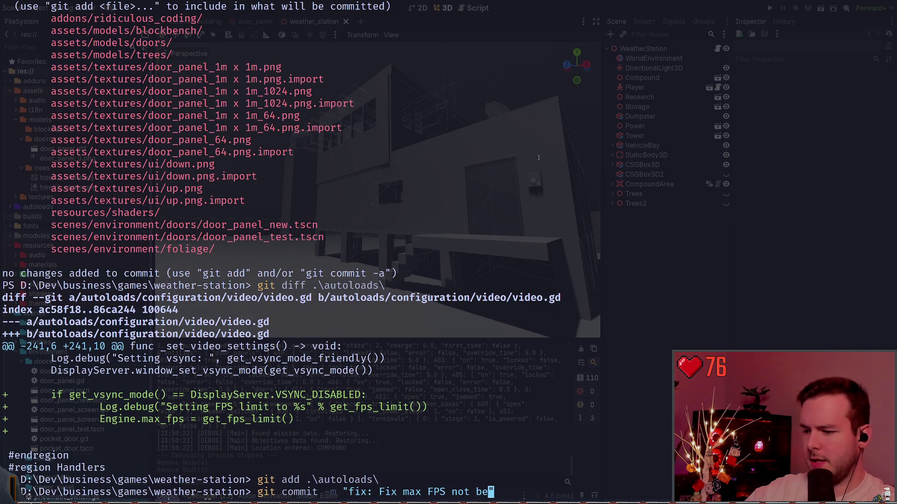
text(artup)
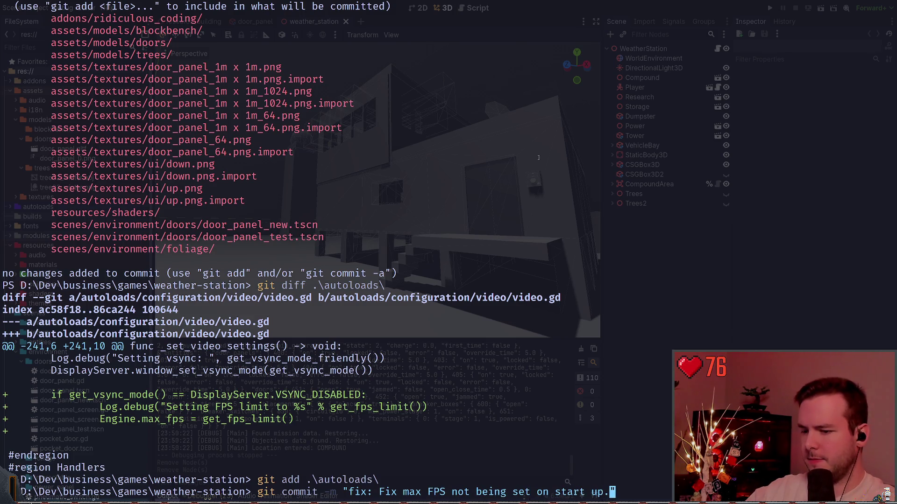
text(.)
key(Return)
Recheck git status and start a diff of the breaker box script
text(git status)
key(Return)
text(gi)
text(f )
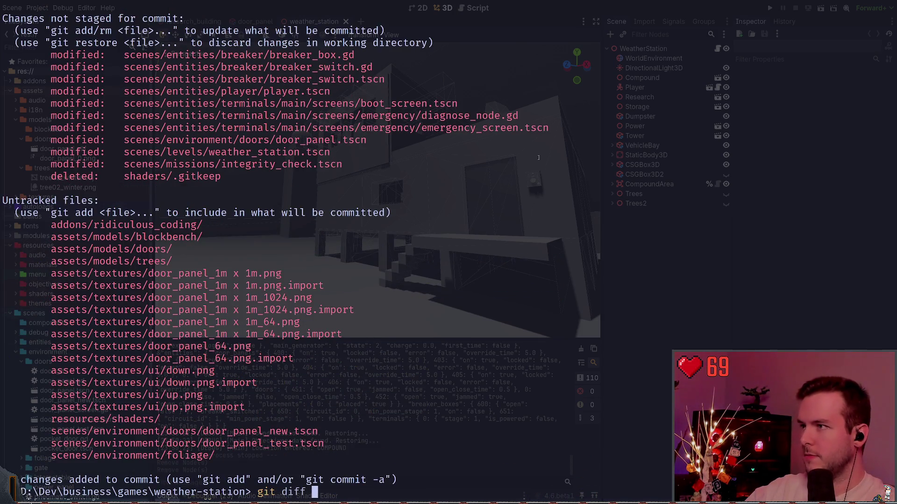
text(.\scenes\entities\breaker\)
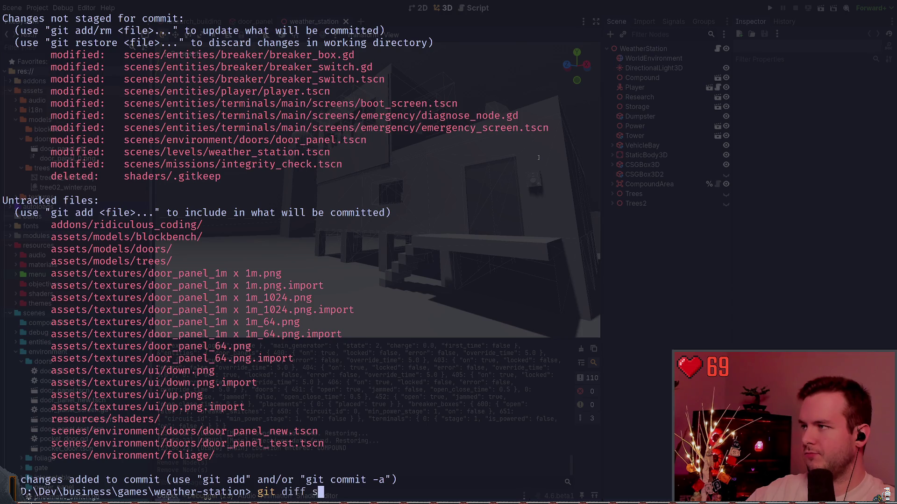
text(br)
Review the git diffs of breaker_box.gd and breaker_switch.gd
key(Tab)
key(Return)
text(git status)
key(Return)
text(git diff .\scenes\entities\breaker\breaker_box.g)
key(BackSpace)
key(BackSpace)
key(BackSpace)
text(s)
key(Tab)
key(Return)
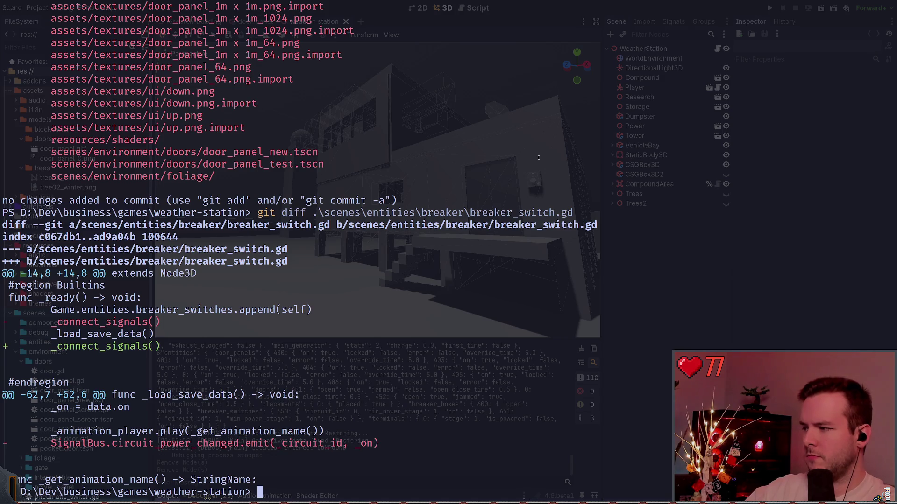
Check git status and review the diff of breaker_switch.tscn
text(git stat)
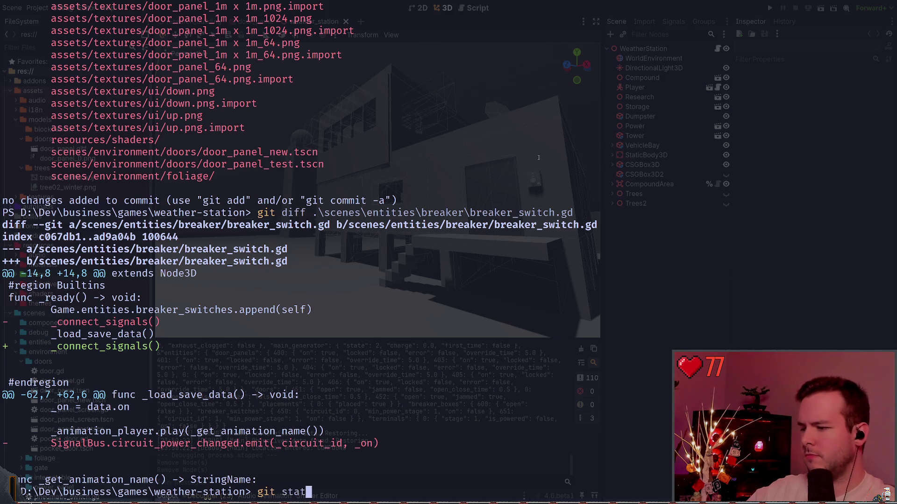
key(ctrl+c)
text(git status)
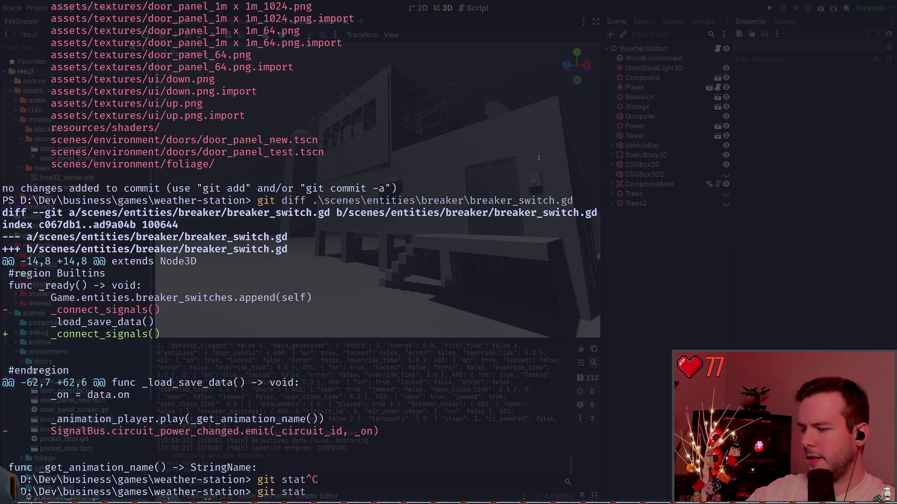
key(Return)
text(git diff )
text(.\scenes\entities\breaker\breaker_switch.tscn)
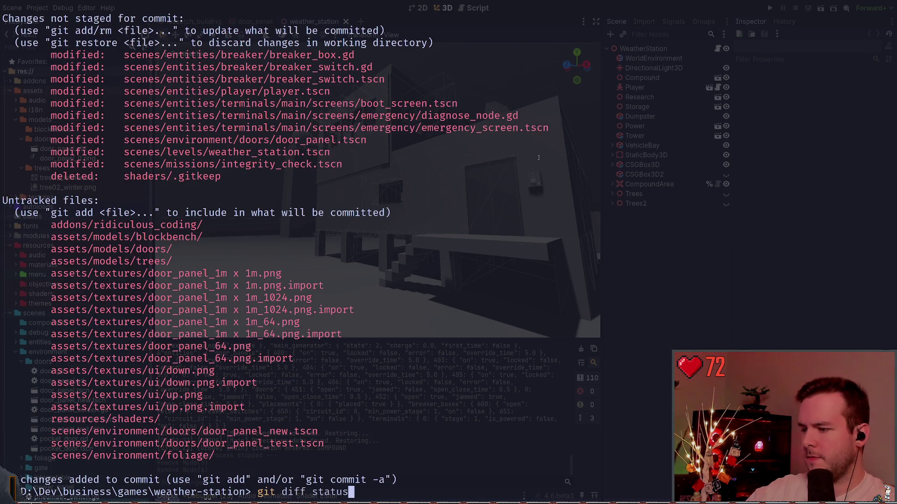
key(Return)
text(git status)
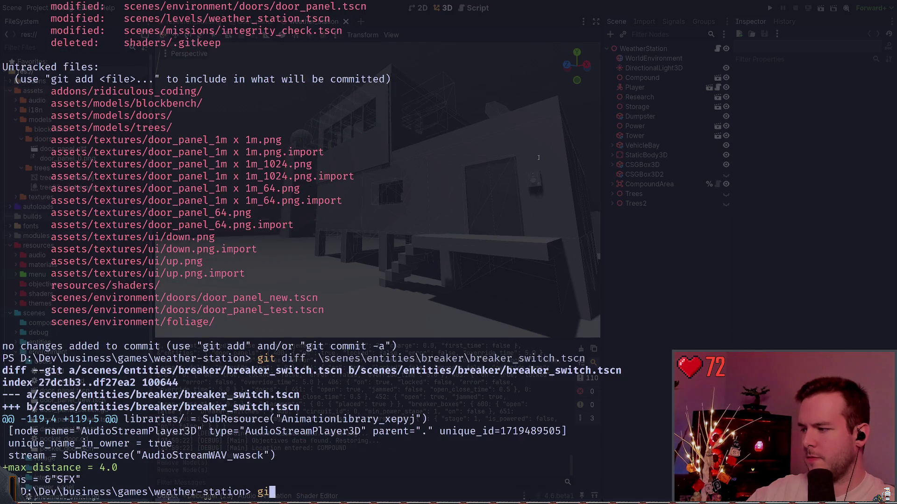
Review the git diff of the scenes\entities\player folder
key(Return)
text(git diff)
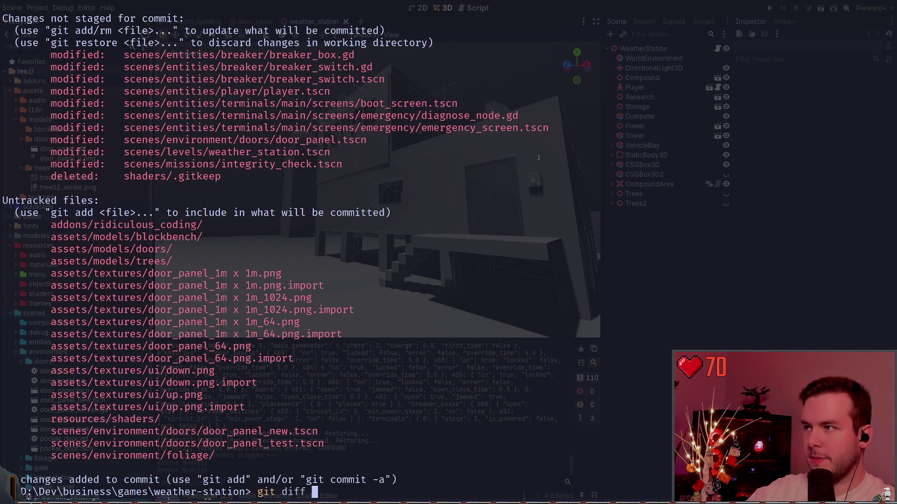
key(ctrl+c)
text(git ad)
key(ctrl+c)
text(git d)
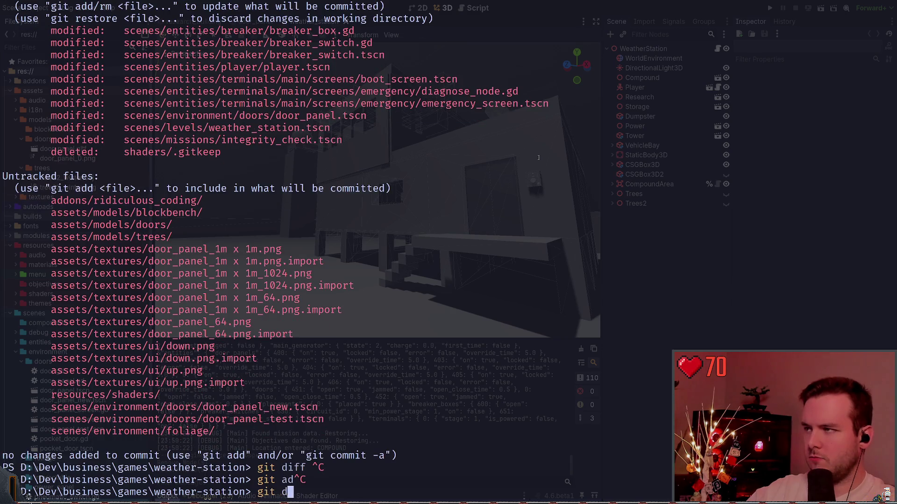
text(iff .\scenes\ent)
key(BackSpace)
key(BackSpace)
key(BackSpace)
text(e)
key(Tab)
text(p)
key(Tab)
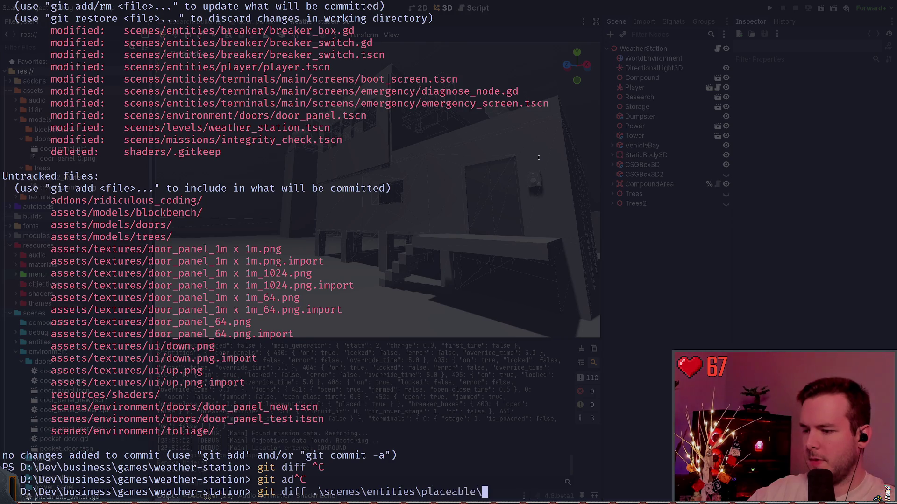
key(Tab)
key(Return)
Check git status once more and hide the terminal to return to Godot
text(git status)
key(Return)
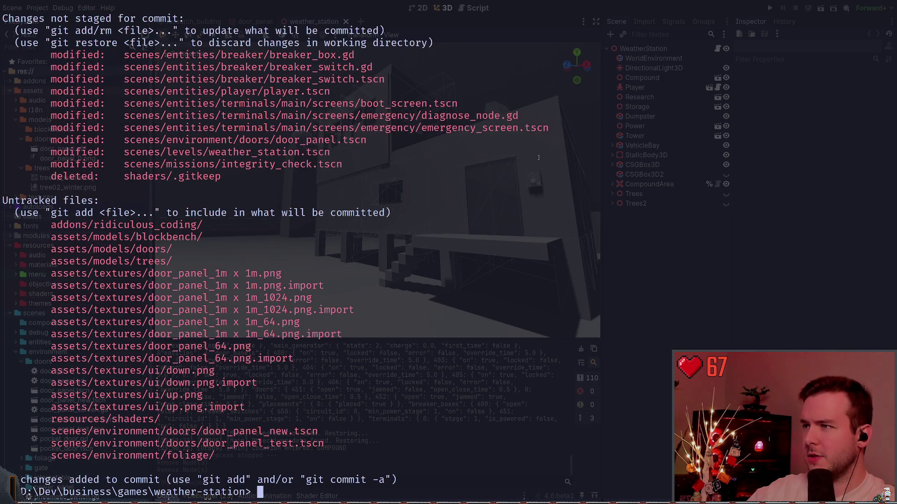
text(git)
key(ctrl+c)
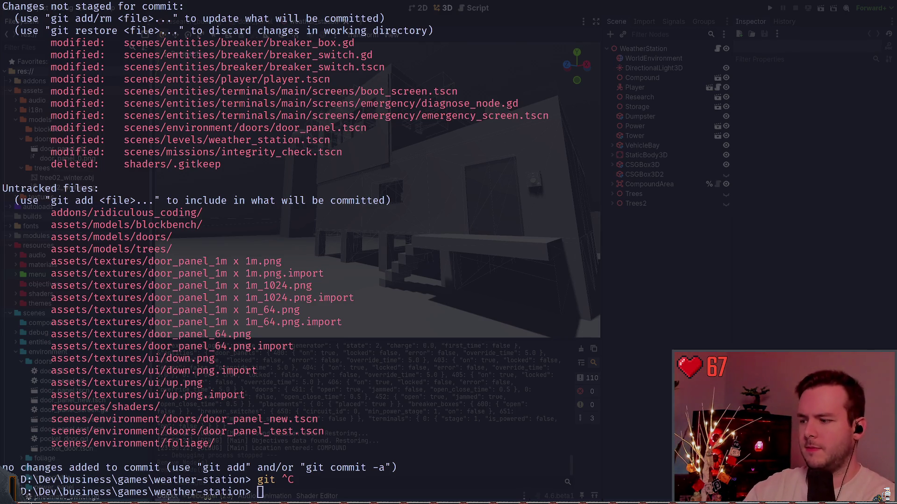
key(super+grave)
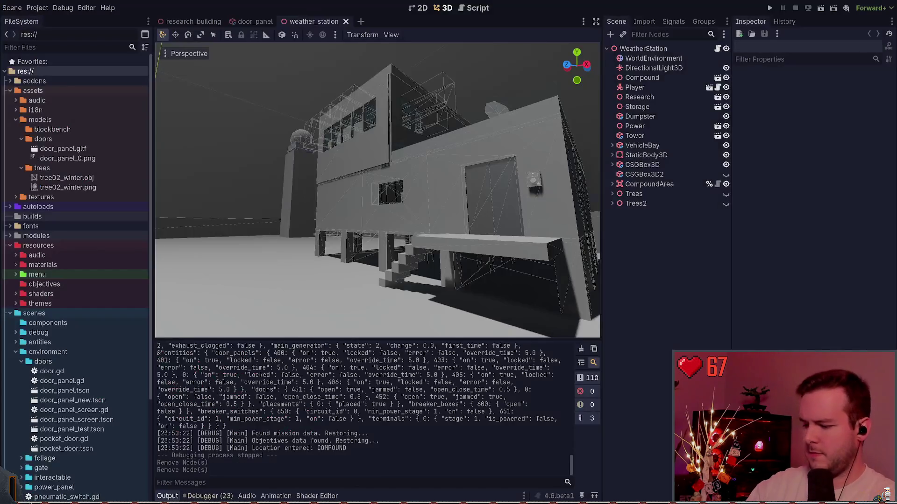